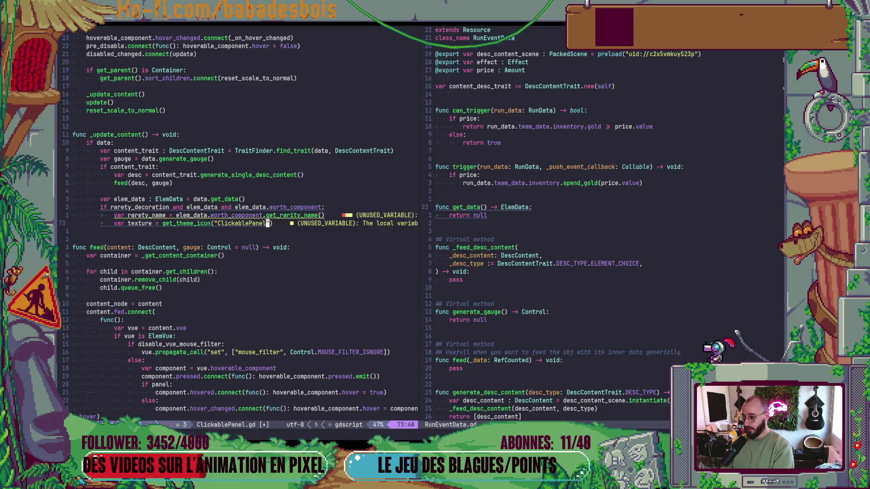
Change the get_theme_icon name to "%s_decoration" % rarety_name and save
{"action": "type", "text": ","}
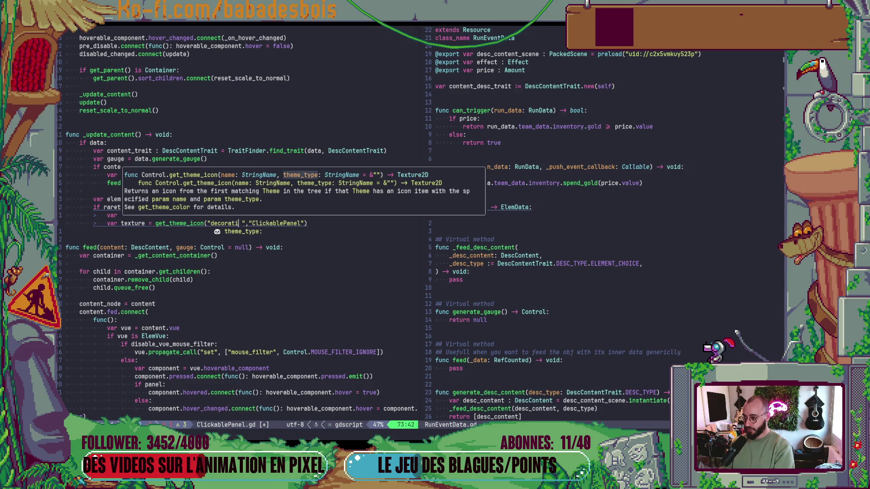
{"action": "type", "text": "o"}
{"action": "type", "text": "_"}
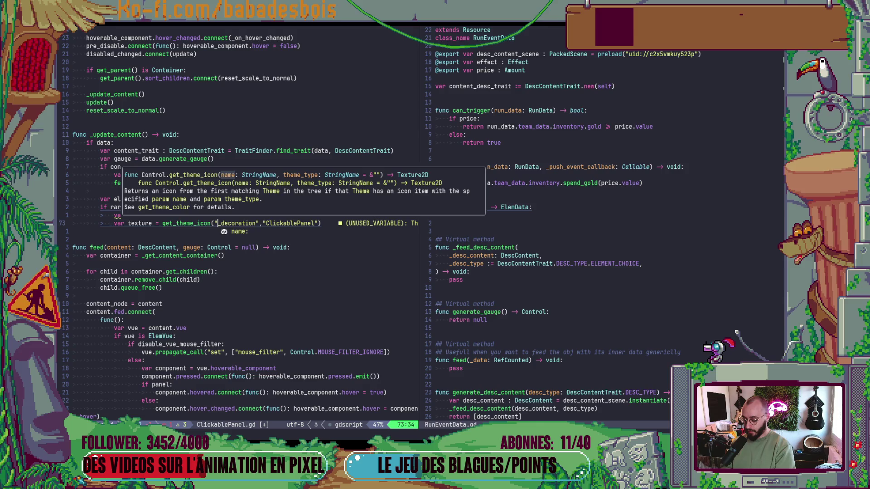
{"action": "type", "text": "%s"}
{"action": "key", "text": "Escape"}
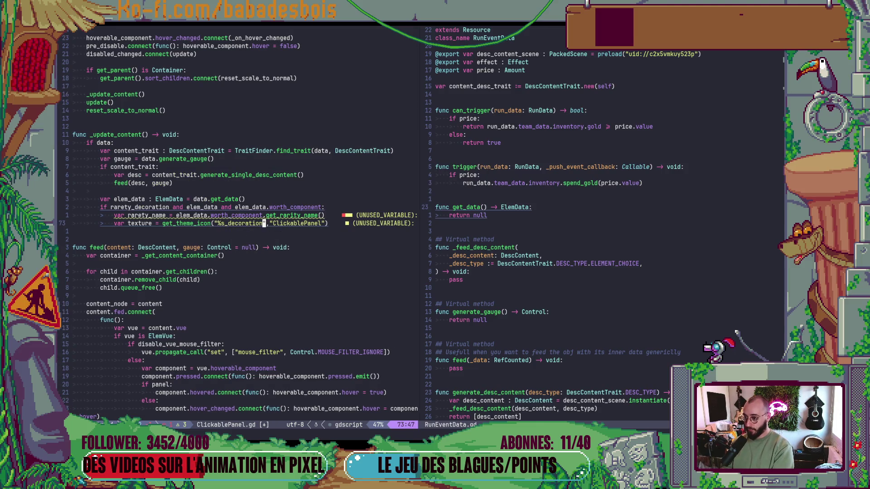
{"action": "type", "text": "ation\" % r"}
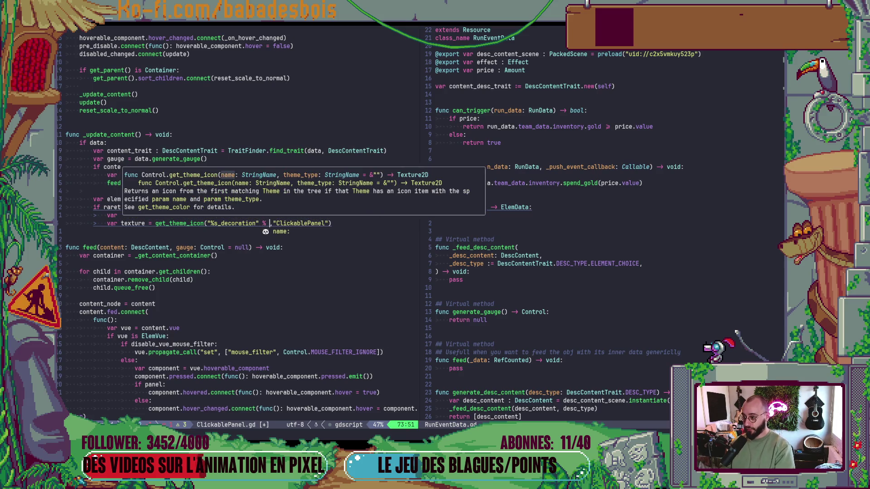
{"action": "type", "text": "arety_name"}
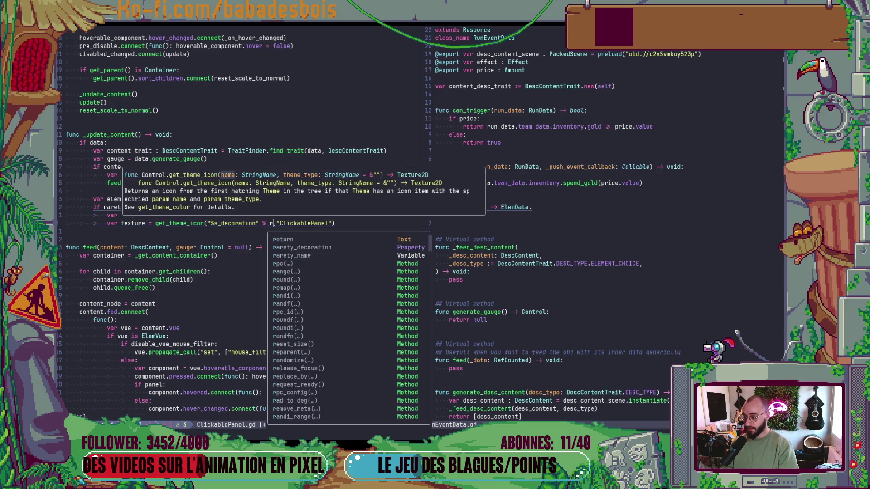
{"action": "key", "text": "Escape"}
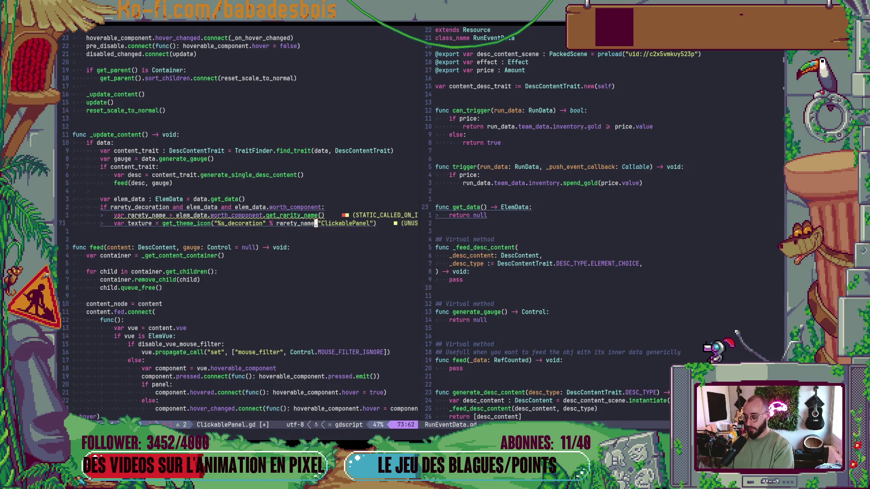
{"action": "type", "text": ","}
{"action": "key", "text": "ctrl+s"}
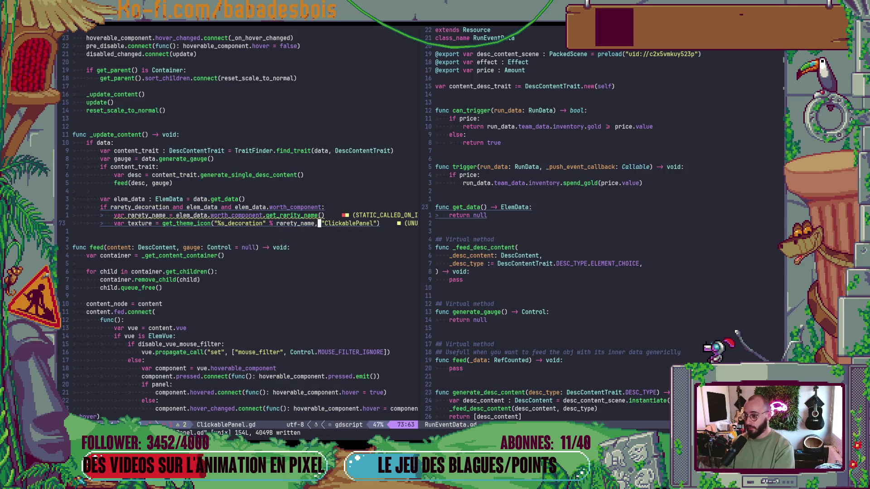
Add the line 'rarety_decoration.texture = texture' below and write the file with :w
{"action": "type", "text": "o"}
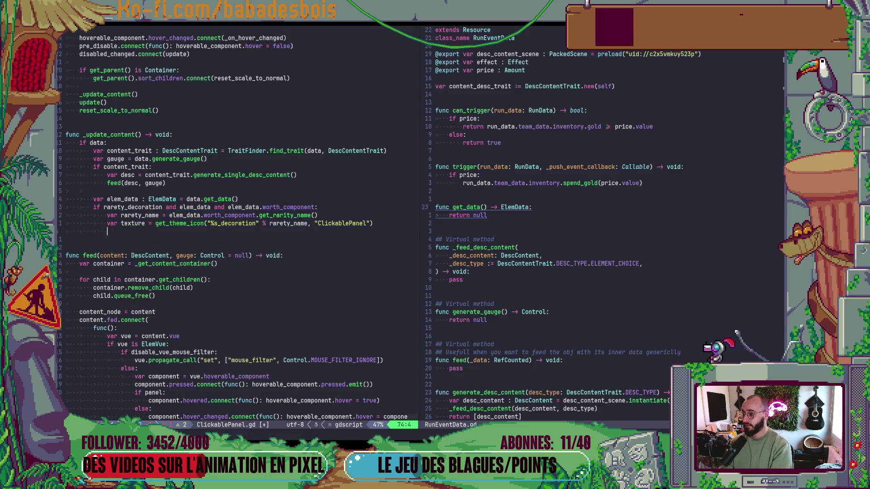
{"action": "type", "text": "rarety_decoration"}
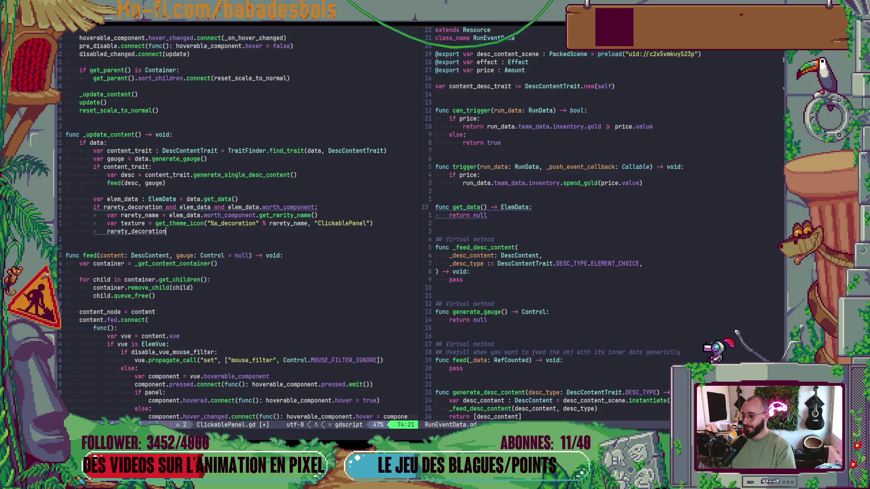
{"action": "type", "text": ".exture = texture"}
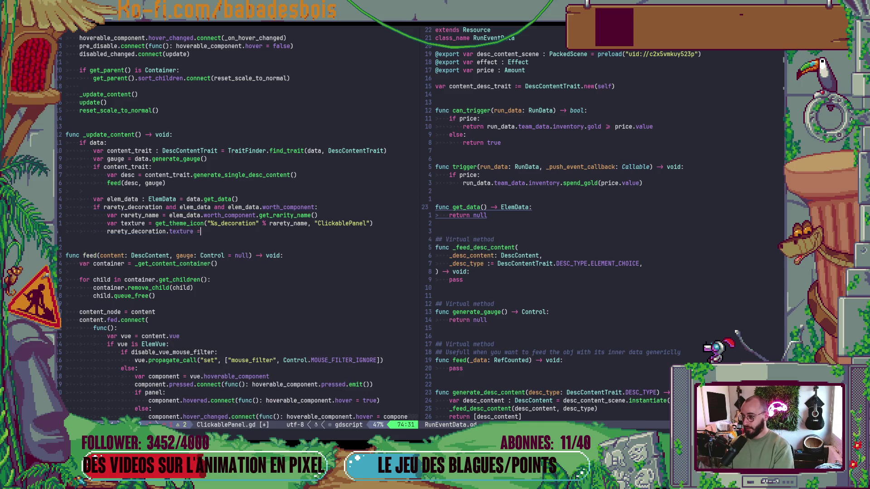
{"action": "key", "text": "Escape"}
{"action": "type", "text": ":w"}
{"action": "key", "text": "Return"}
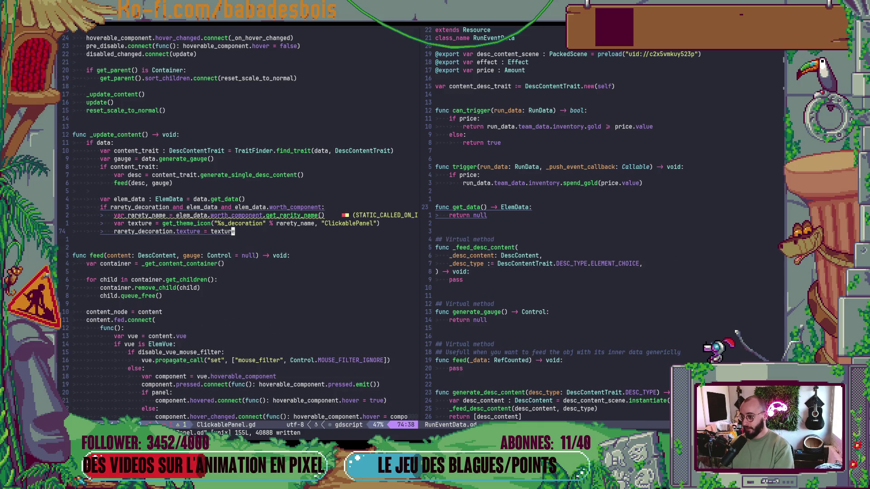
Add 'var worth_component = elem_data.worth_component' above the rarety_name line
{"action": "key", "text": "k"}
{"action": "key", "text": "k"}
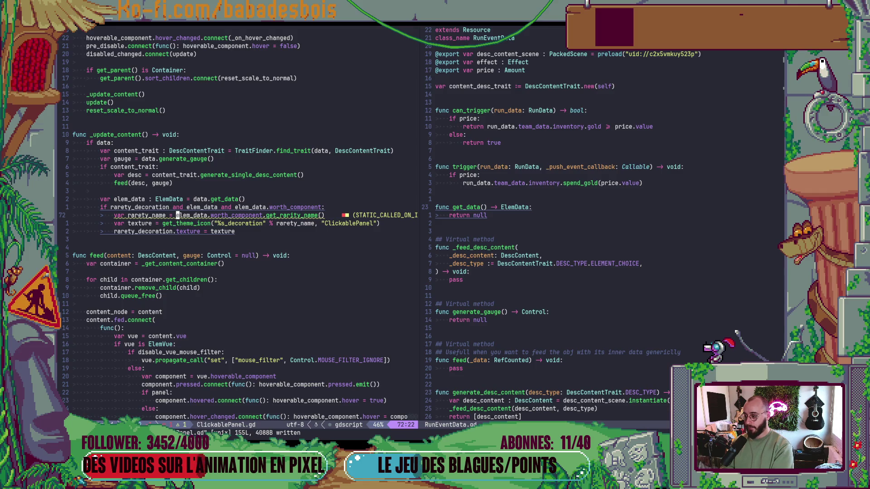
{"action": "key", "text": "shift+o"}
{"action": "type", "text": "var worth_compo"}
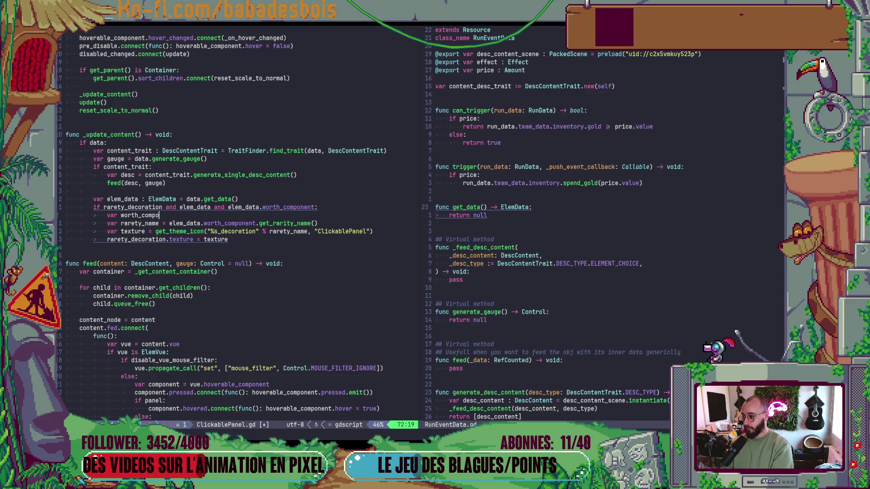
{"action": "type", "text": "nent = elem_data.wo"}
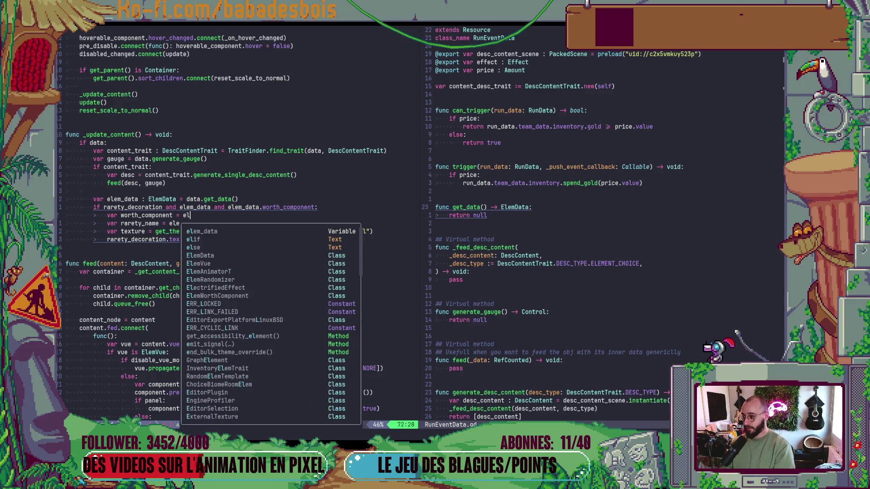
{"action": "key", "text": "Tab"}
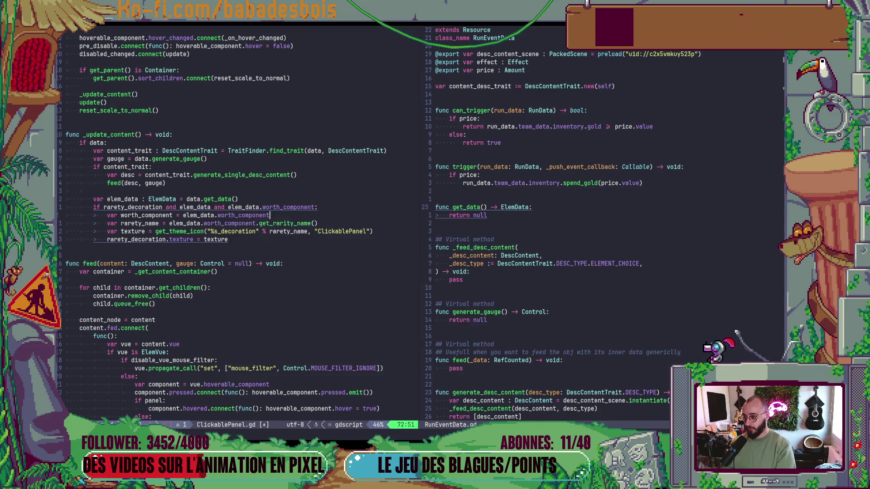
{"action": "key", "text": "Escape"}
{"action": "key", "text": "j"}
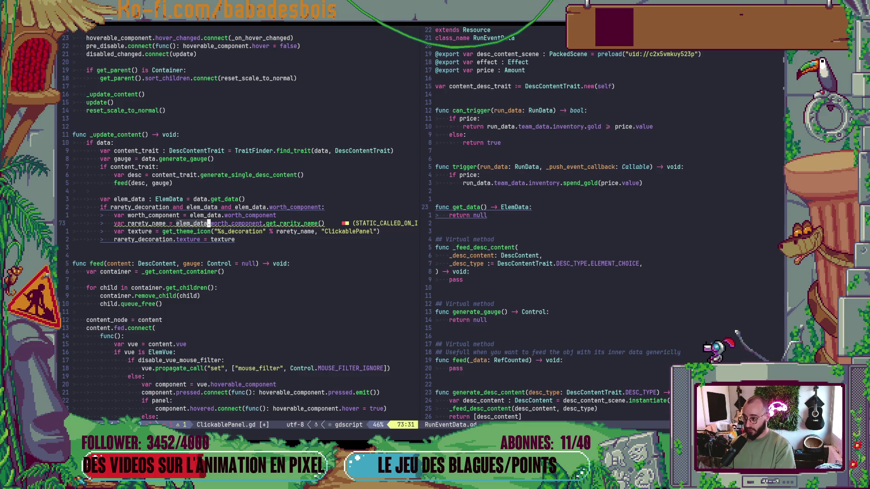
Replace the elem_data.worth_component prefix with ElemWorthComponent.get_rarity_name using completion
{"action": "key", "text": "w"}
{"action": "key", "text": "w"}
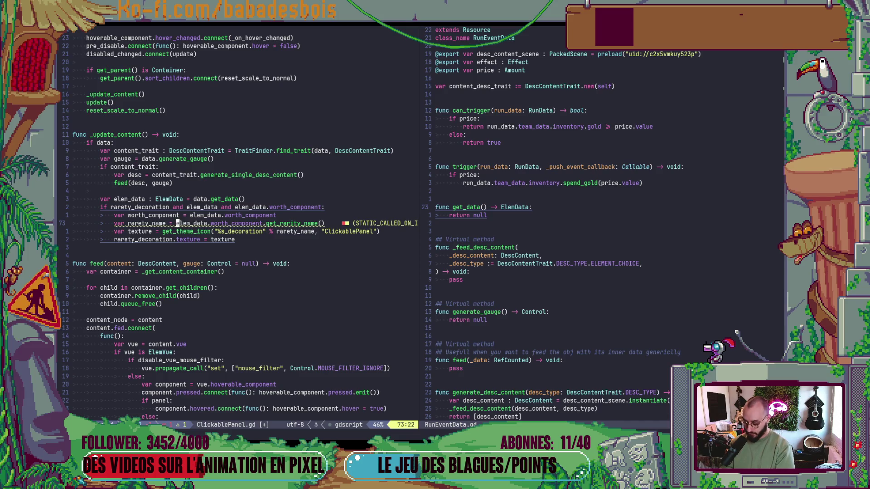
{"action": "key", "text": "w"}
{"action": "key", "text": "w"}
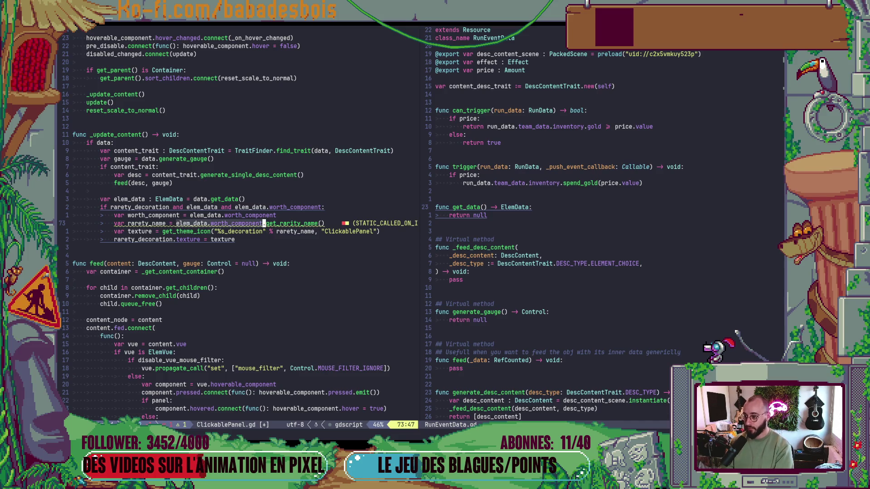
{"action": "key", "text": "v"}
{"action": "key", "text": "shift+b"}
{"action": "key", "text": "d"}
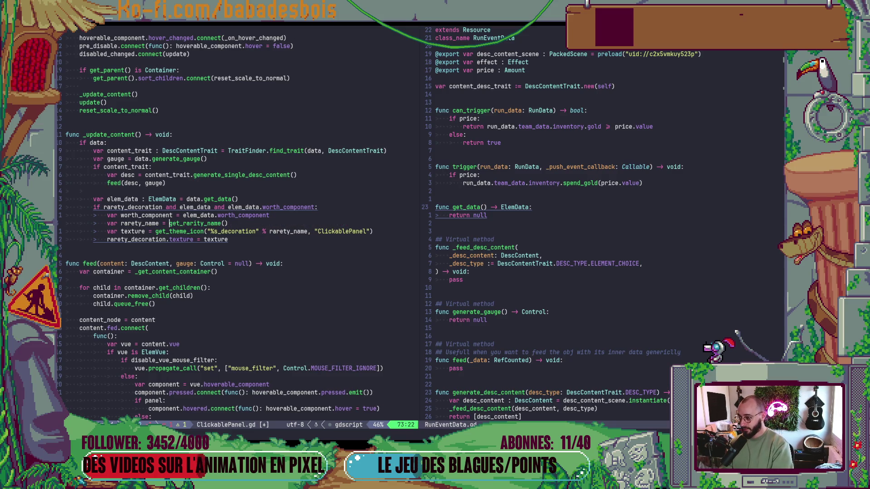
{"action": "type", "text": "Wo"}
{"action": "key", "text": "Tab"}
{"action": "key", "text": "Tab"}
{"action": "key", "text": "Tab"}
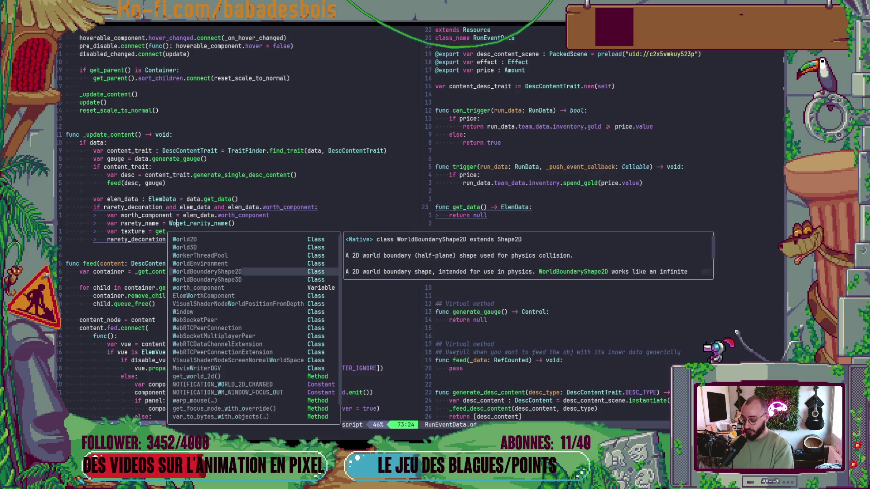
{"action": "type", "text": "orth"}
{"action": "key", "text": "Tab"}
{"action": "key", "text": "Tab"}
{"action": "key", "text": "Return"}
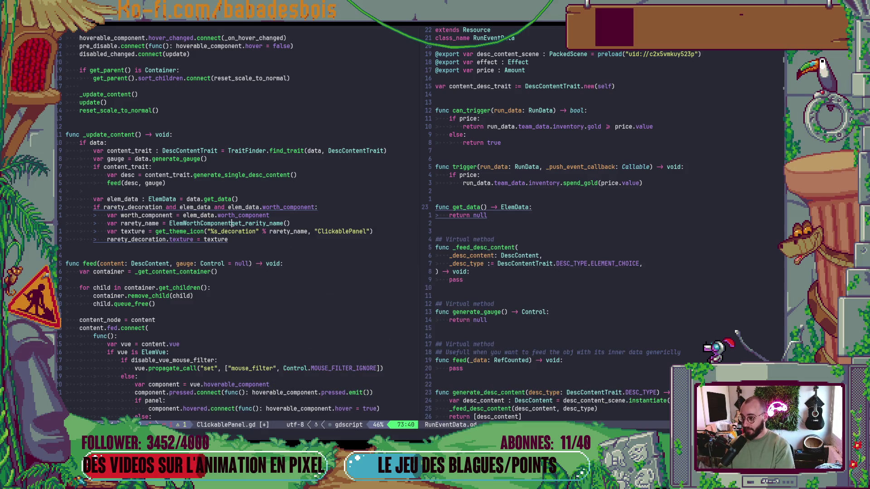
{"action": "type", "text": "."}
{"action": "key", "text": "Return"}
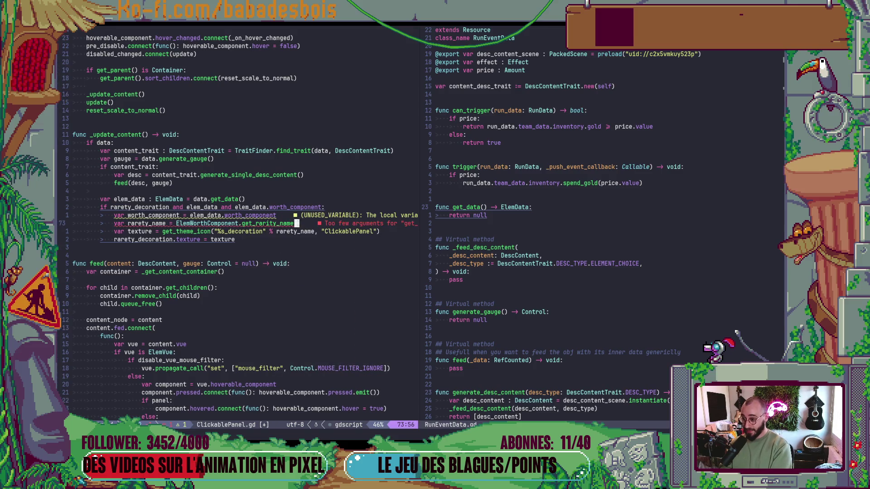
Pass worth_component.rarity to get_rarity_name, save with :w, and run the game in Godot
{"action": "key", "text": "Right"}
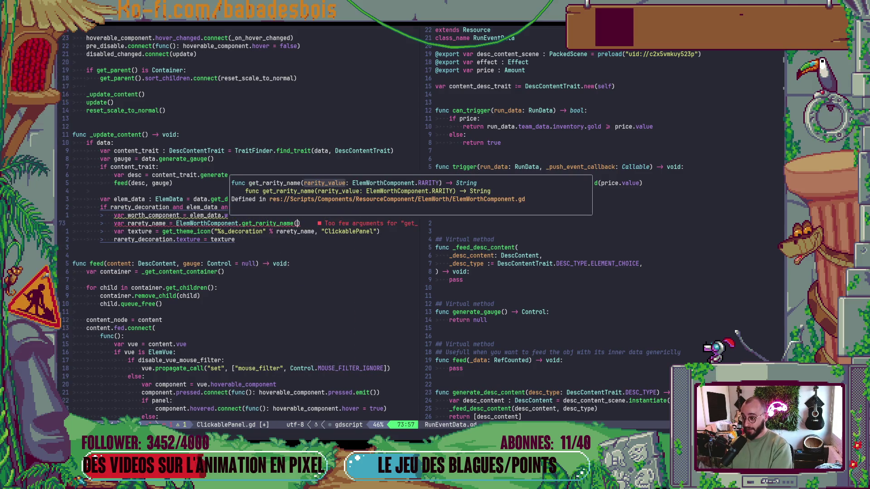
{"action": "type", "text": "worth_component."}
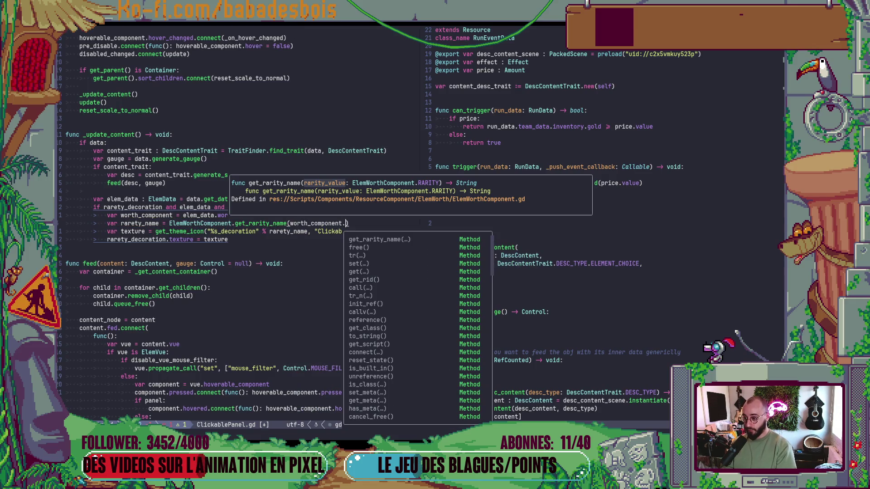
{"action": "key", "text": "Up"}
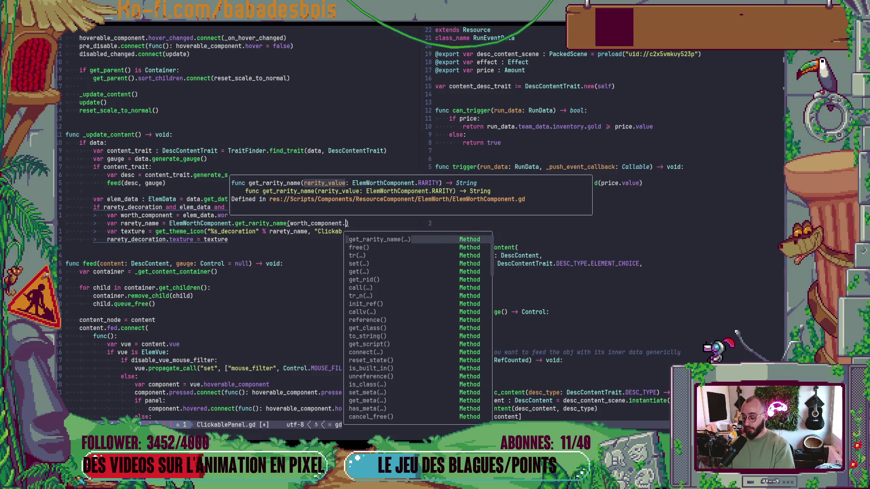
{"action": "type", "text": "rarity"}
{"action": "key", "text": "Escape"}
{"action": "type", "text": ":w"}
{"action": "key", "text": "Return"}
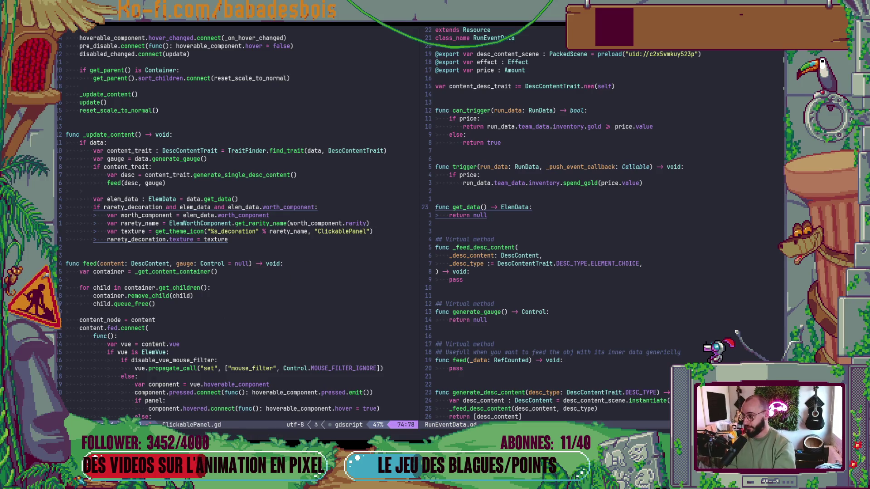
{"action": "key", "text": "alt+Tab"}
{"action": "key", "text": "F5"}
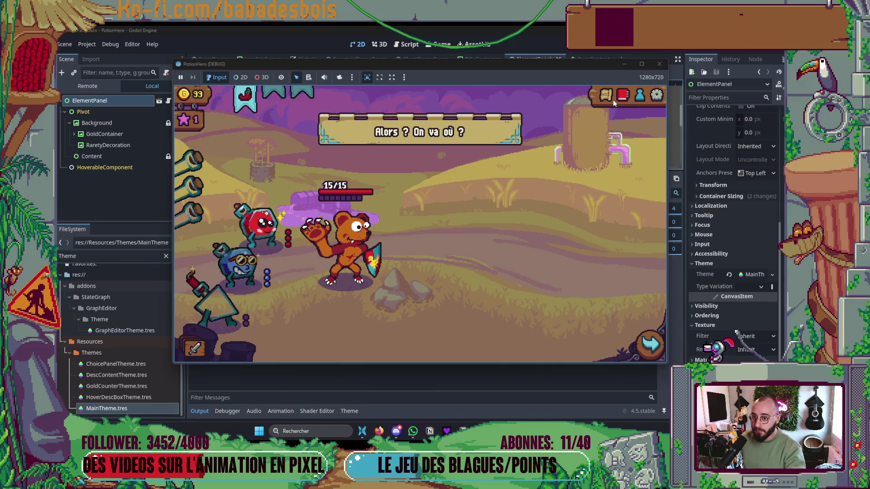
Stop the game, assign the RaretyDecoration node to Rarety Decoration in the Inspector, and relaunch
{"action": "left_click", "coordinate": [659, 64]}
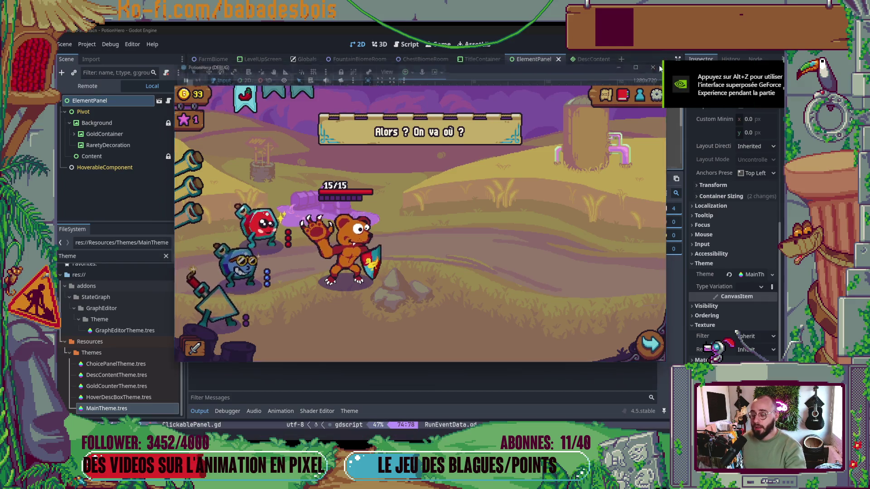
{"action": "left_click", "coordinate": [200, 411]}
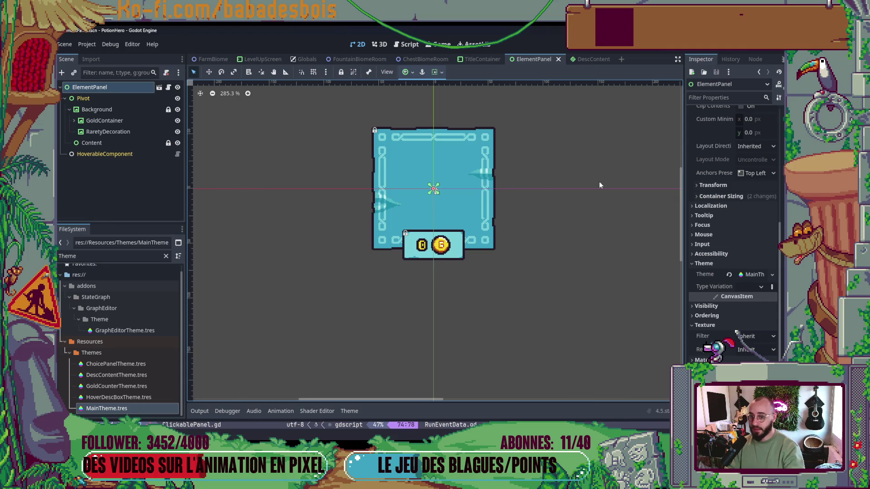
{"action": "scroll", "coordinate": [708, 201], "scroll_direction": "up", "scroll_amount": 5}
{"action": "left_click", "coordinate": [750, 249]}
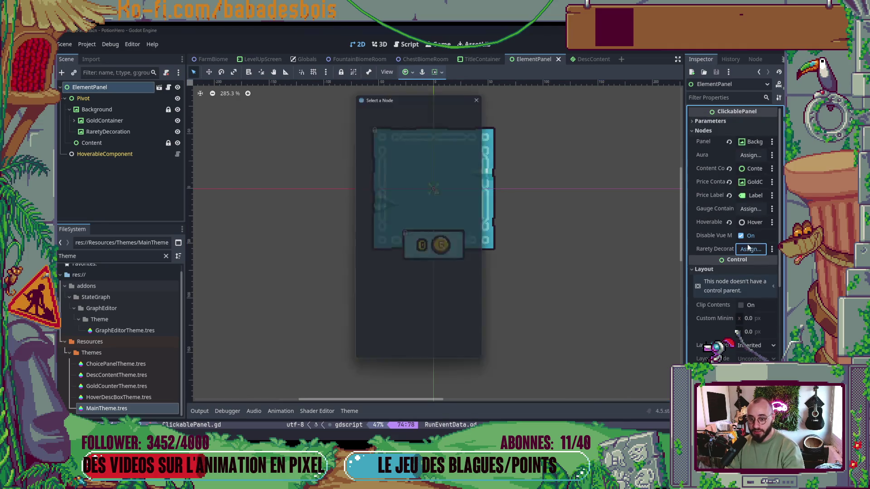
{"action": "double_click", "coordinate": [443, 213]}
{"action": "key", "text": "F6"}
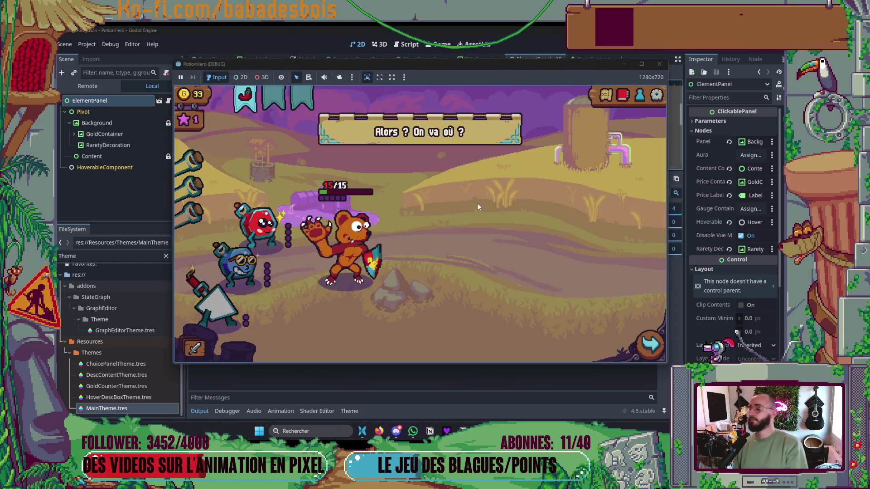
{"action": "left_click", "coordinate": [293, 241]}
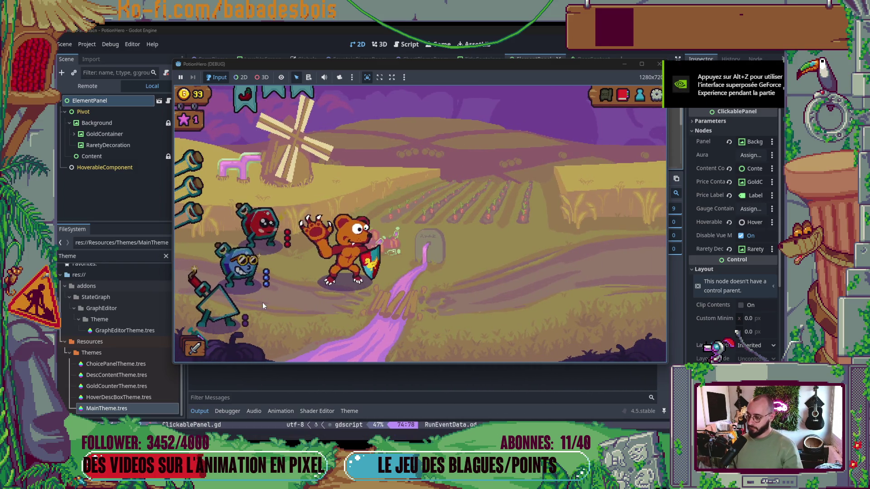
{"action": "left_click", "coordinate": [520, 227]}
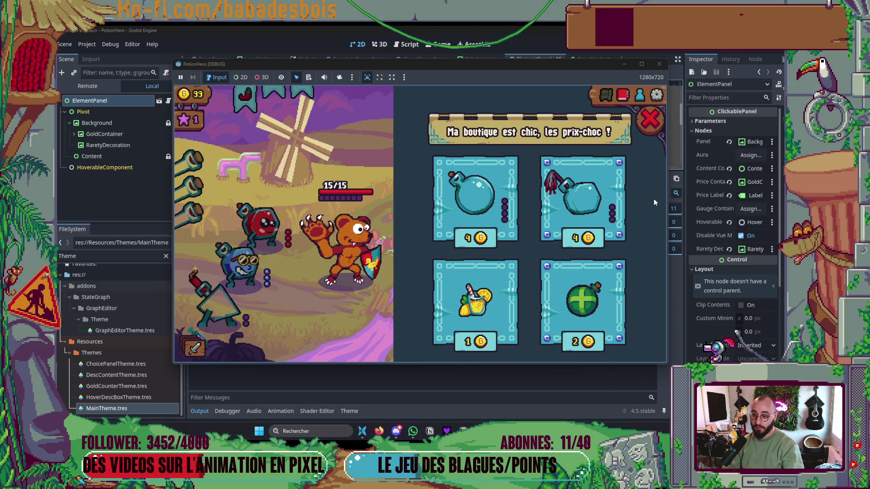
{"action": "left_click", "coordinate": [650, 120]}
{"action": "key", "text": "F8"}
{"action": "key", "text": "F5"}
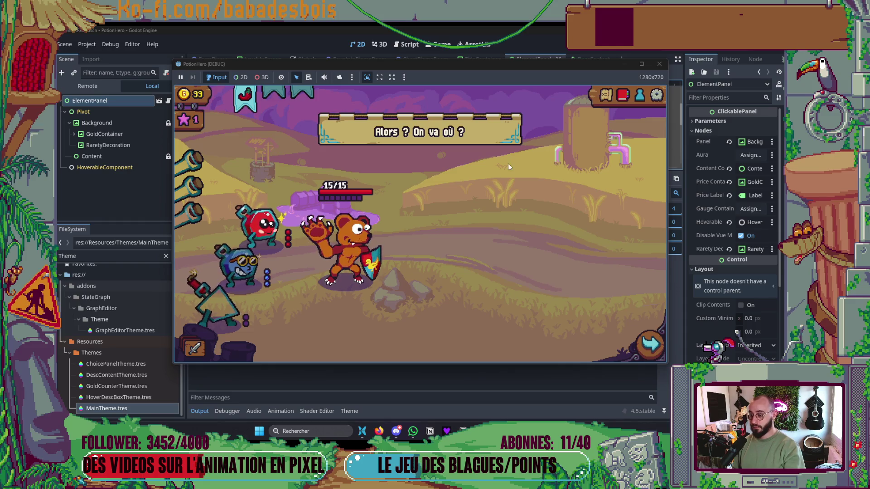
Travel to the next map location, open the shop to view the cards, then close it and restart
{"action": "left_click", "coordinate": [605, 96]}
{"action": "left_click", "coordinate": [261, 262]}
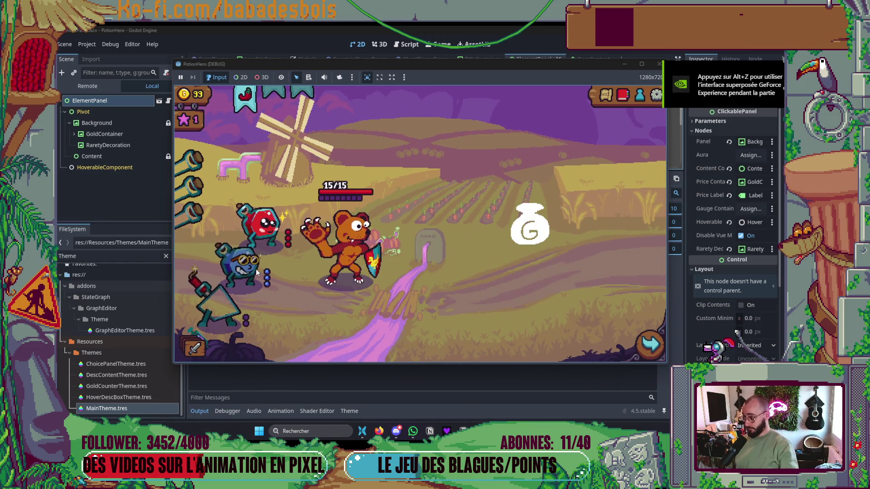
{"action": "left_click", "coordinate": [545, 238]}
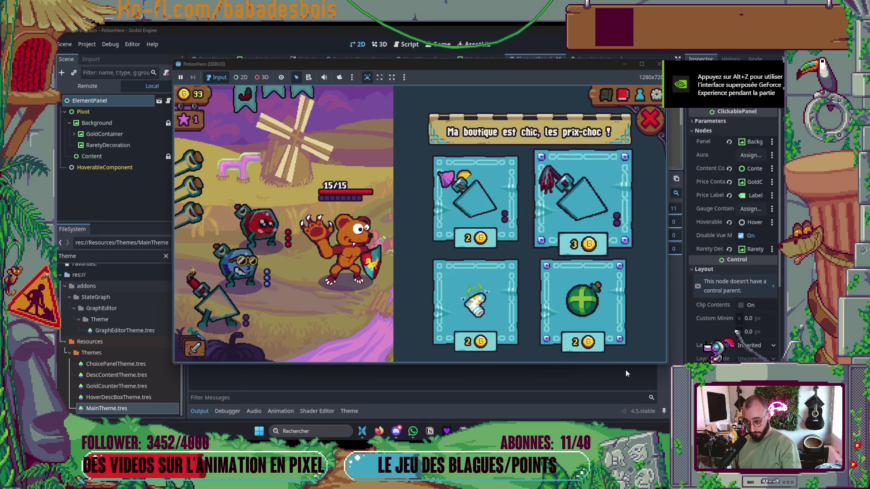
{"action": "mouse_move", "coordinate": [446, 331]}
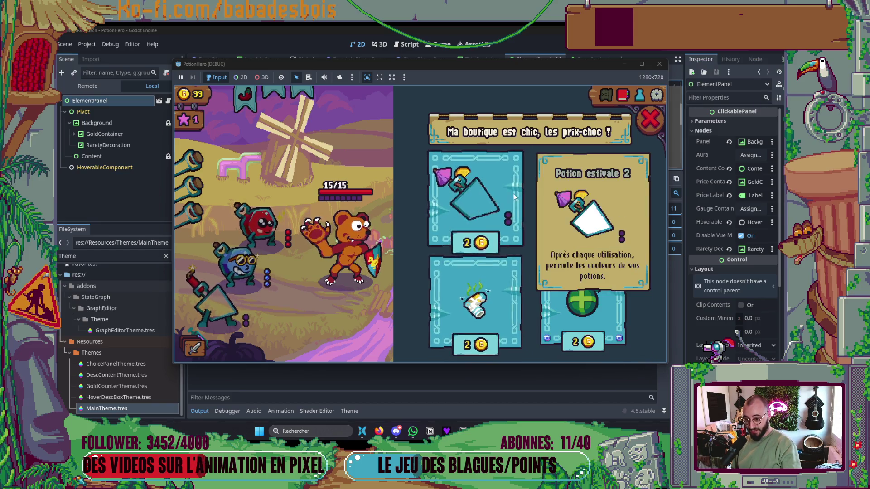
{"action": "left_click", "coordinate": [655, 120]}
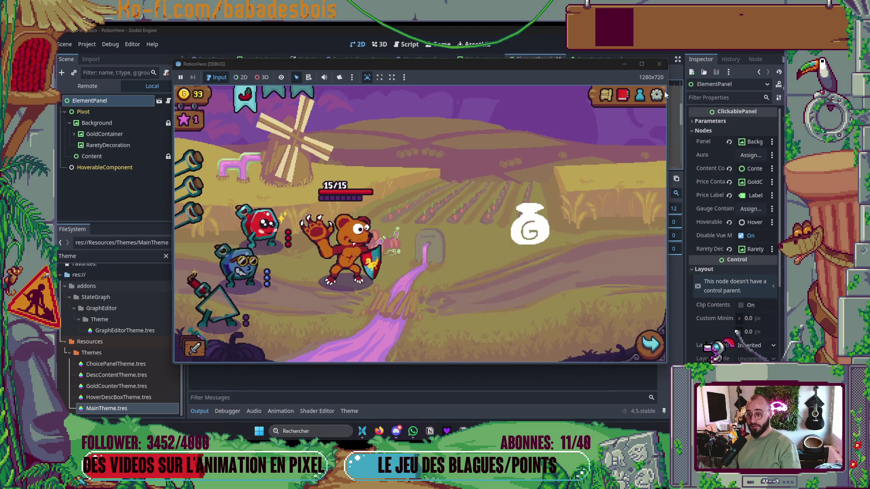
{"action": "key", "text": "F5"}
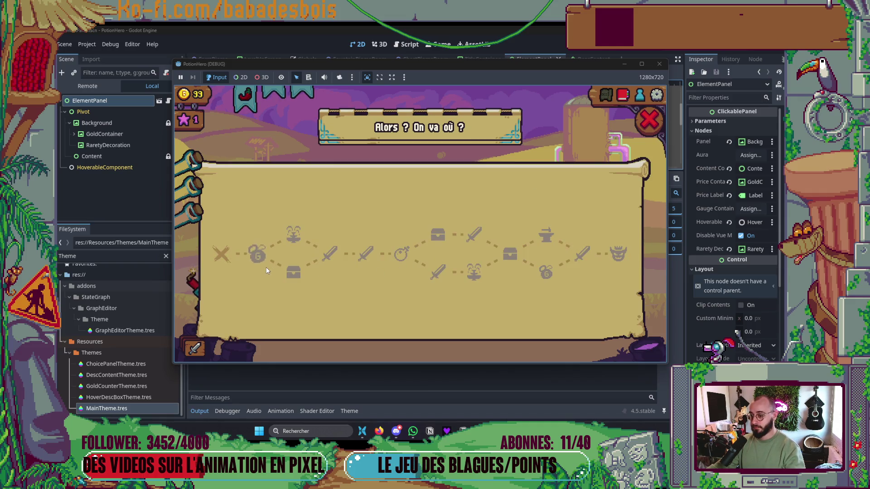
Travel to the first location, inspect the shop cards' rarity gems, then close the game and collapse Output
{"action": "left_click", "coordinate": [258, 253]}
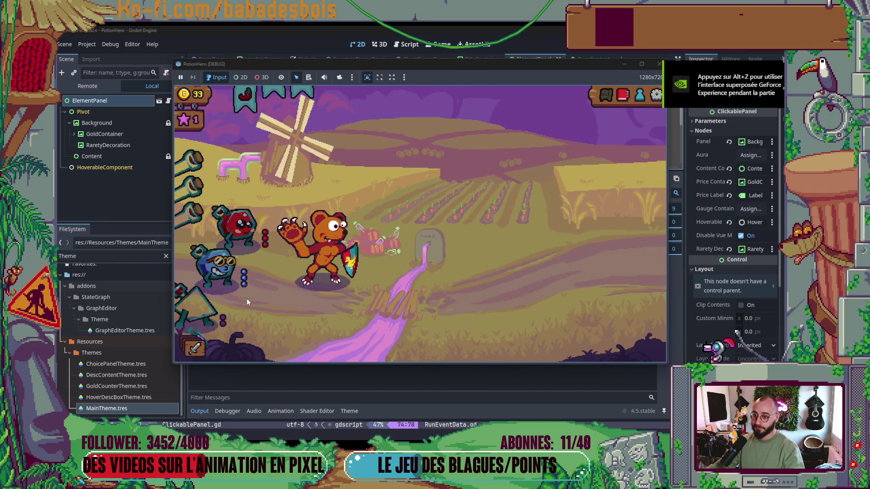
{"action": "left_click", "coordinate": [539, 231]}
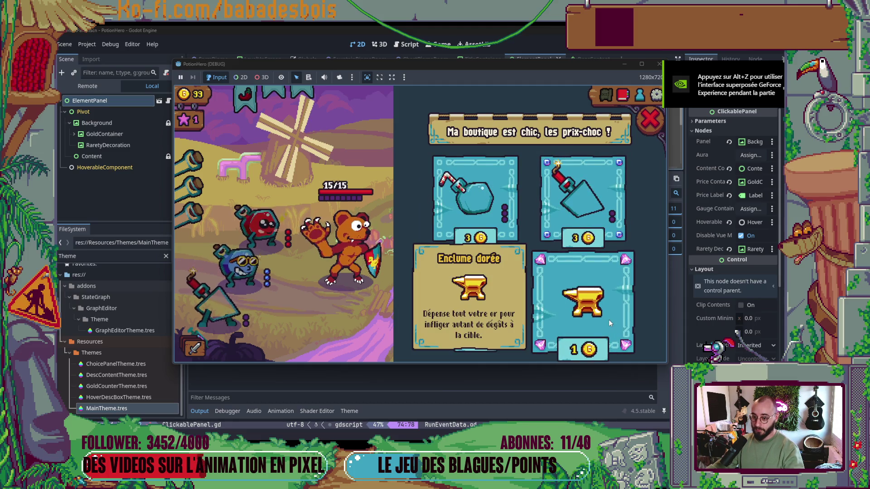
{"action": "mouse_move", "coordinate": [625, 309]}
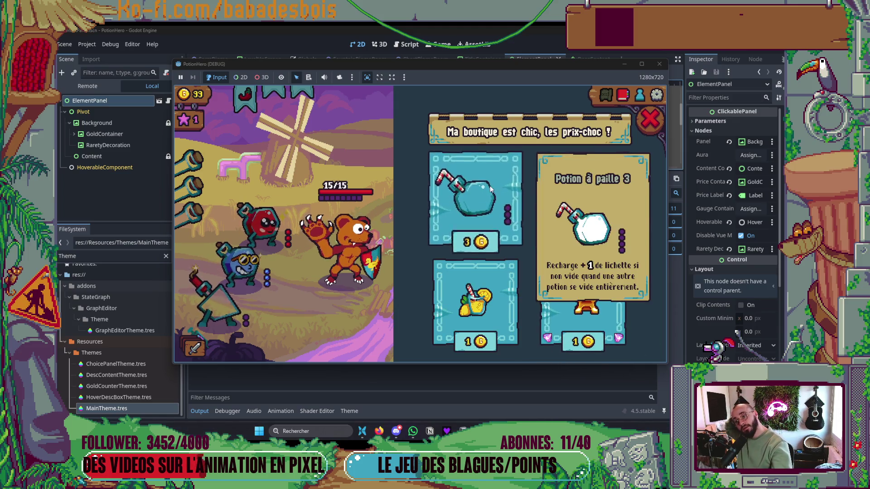
{"action": "mouse_move", "coordinate": [481, 318]}
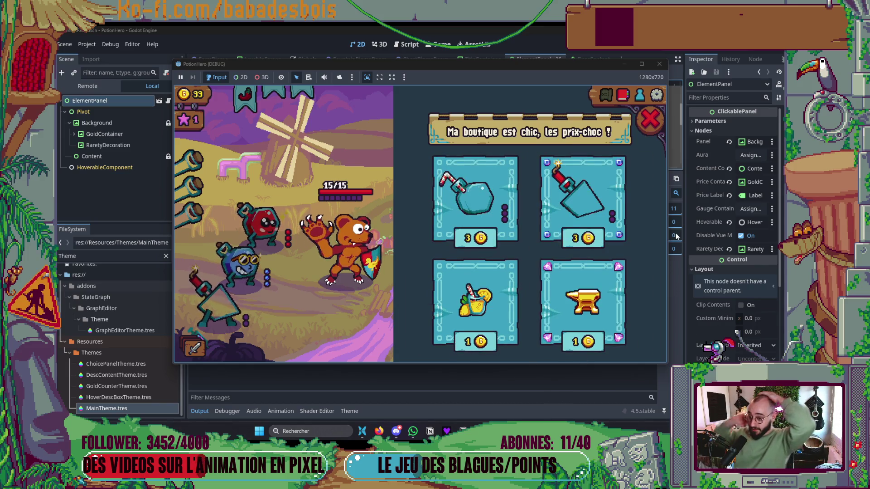
{"action": "left_click", "coordinate": [650, 120]}
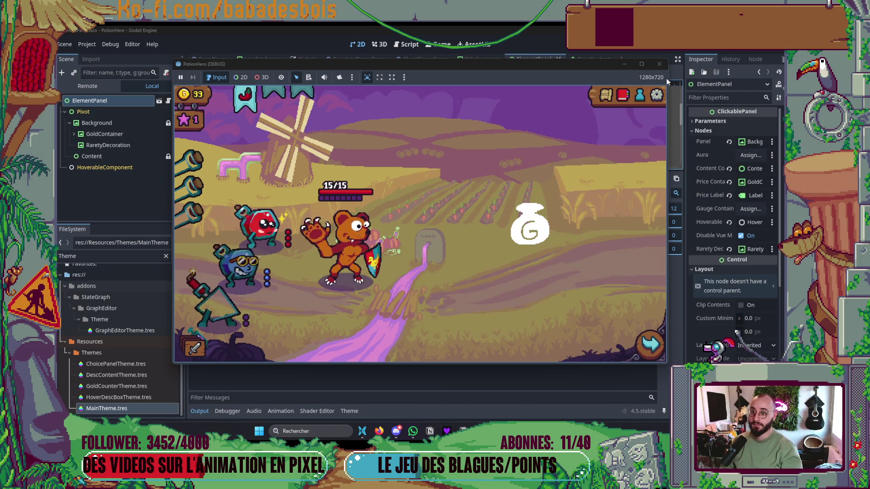
{"action": "left_click", "coordinate": [660, 65]}
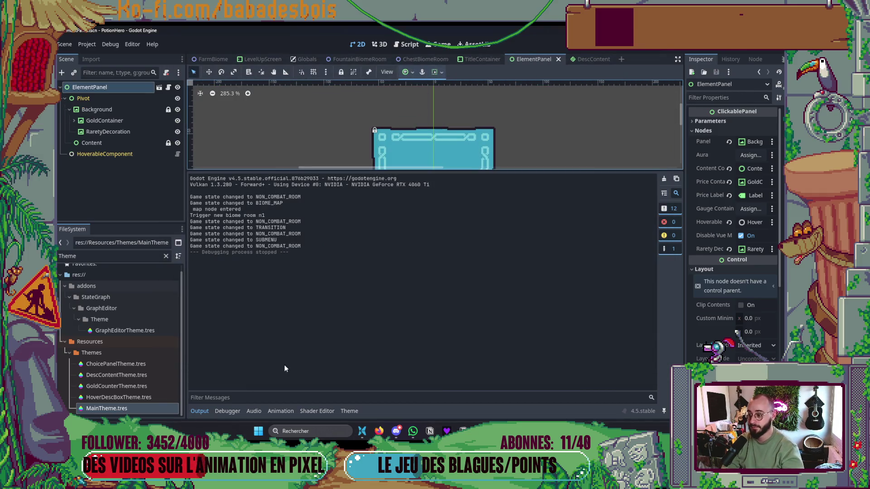
{"action": "left_click", "coordinate": [199, 411]}
{"action": "key", "text": "alt+Tab"}
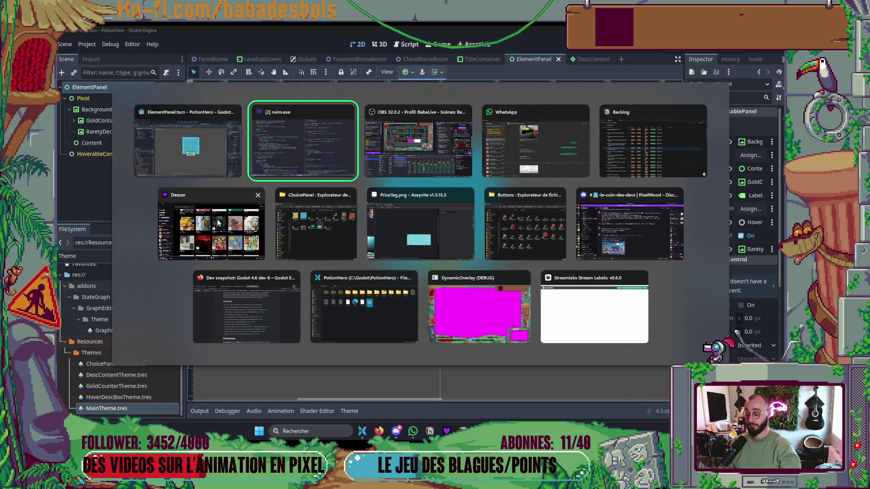
In the Notion Backlog, set task 268's status to Review
{"action": "key", "text": "Tab"}
{"action": "key", "text": "Tab"}
{"action": "key", "text": "Tab"}
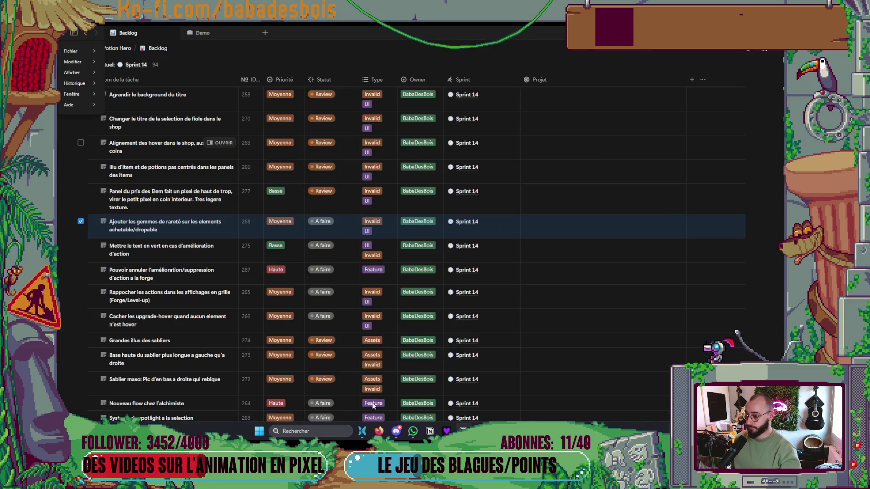
{"action": "key", "text": "Escape"}
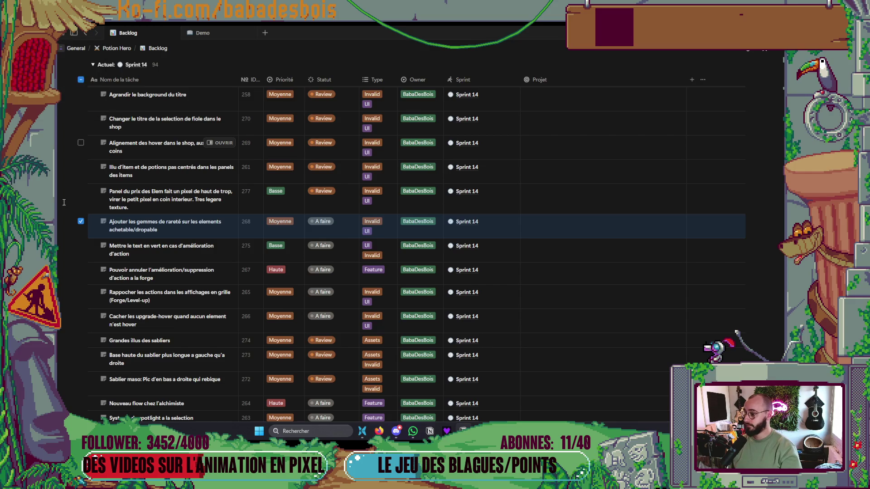
{"action": "key", "text": "Escape"}
{"action": "left_click", "coordinate": [323, 224]}
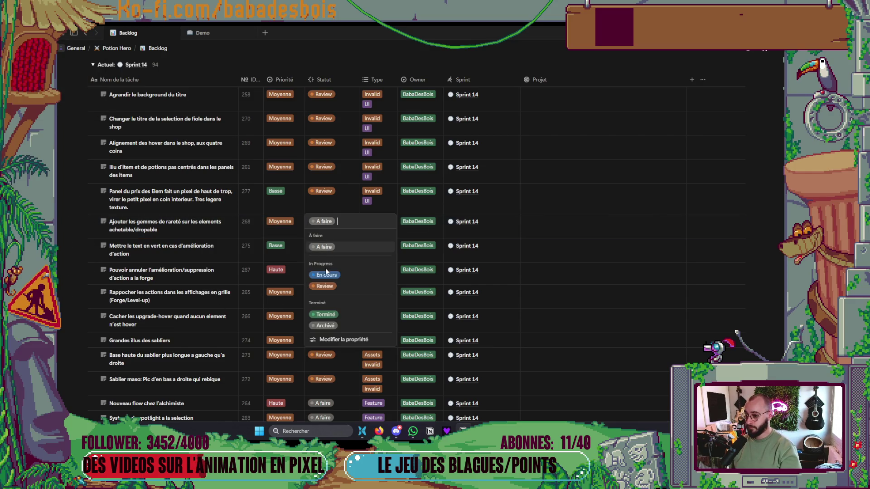
{"action": "left_click", "coordinate": [328, 287]}
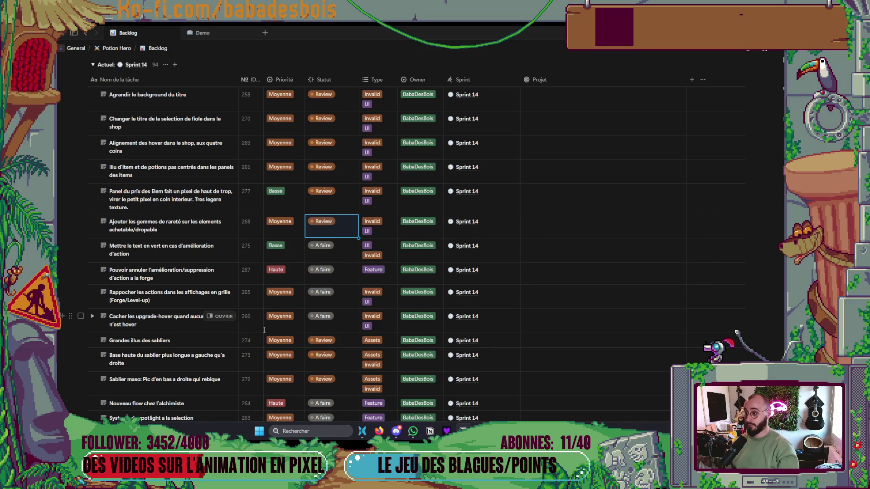
Select tasks 260 through 268, set their Statut to En cours, then clear the selection
{"action": "scroll", "coordinate": [263, 330], "scroll_direction": "up", "scroll_amount": 3}
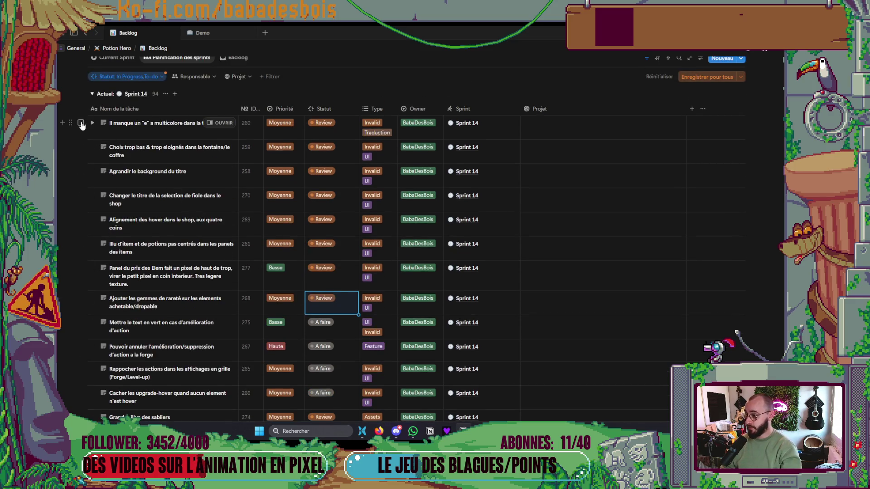
{"action": "left_click", "coordinate": [81, 123]}
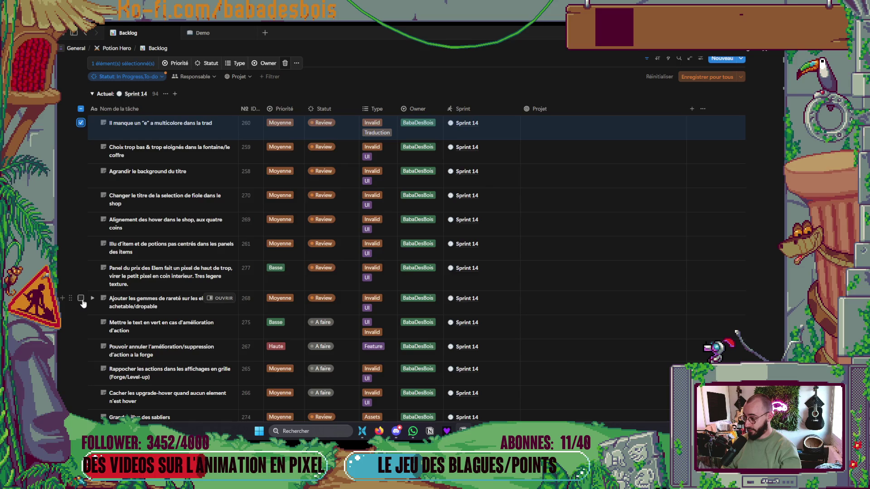
{"action": "left_click", "coordinate": [80, 299], "text": "shift"}
{"action": "scroll", "coordinate": [274, 109], "scroll_direction": "up", "scroll_amount": 2}
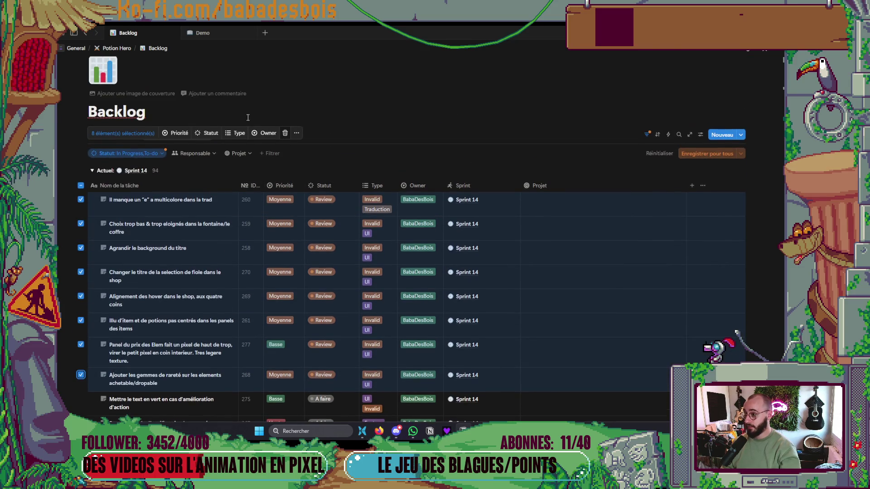
{"action": "left_click", "coordinate": [208, 133]}
{"action": "left_click", "coordinate": [225, 191]}
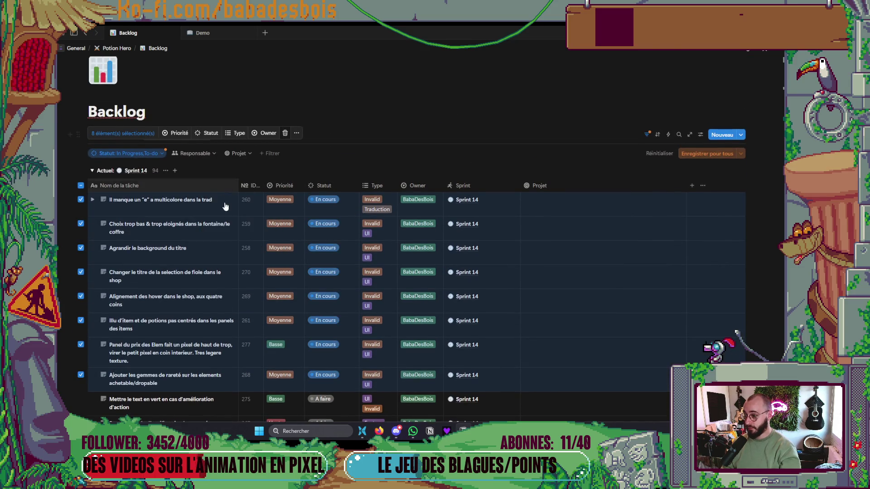
{"action": "scroll", "coordinate": [204, 226], "scroll_direction": "down", "scroll_amount": 3}
{"action": "mouse_move", "coordinate": [62, 205]}
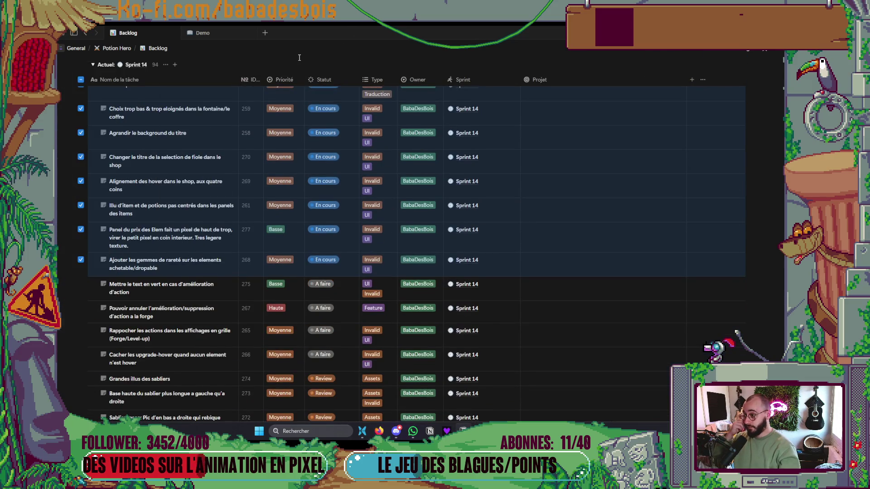
{"action": "scroll", "coordinate": [86, 94], "scroll_direction": "up", "scroll_amount": 2}
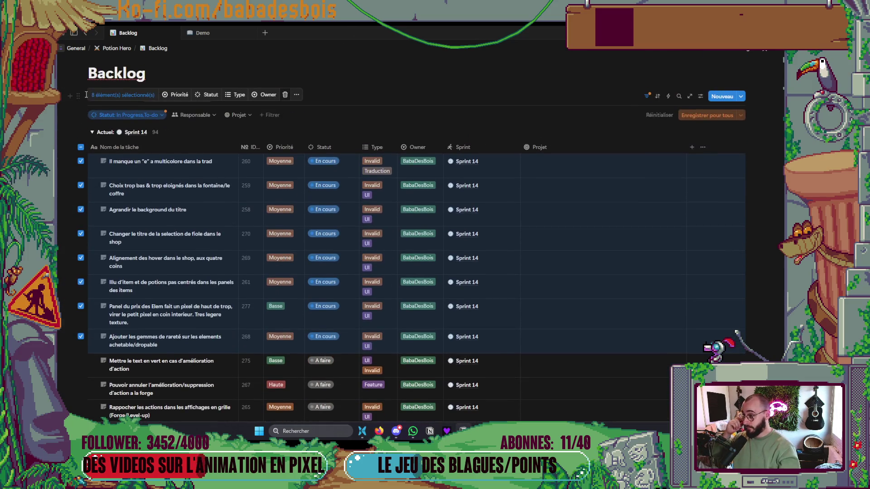
{"action": "left_click", "coordinate": [82, 148]}
{"action": "scroll", "coordinate": [122, 241], "scroll_direction": "down", "scroll_amount": 1}
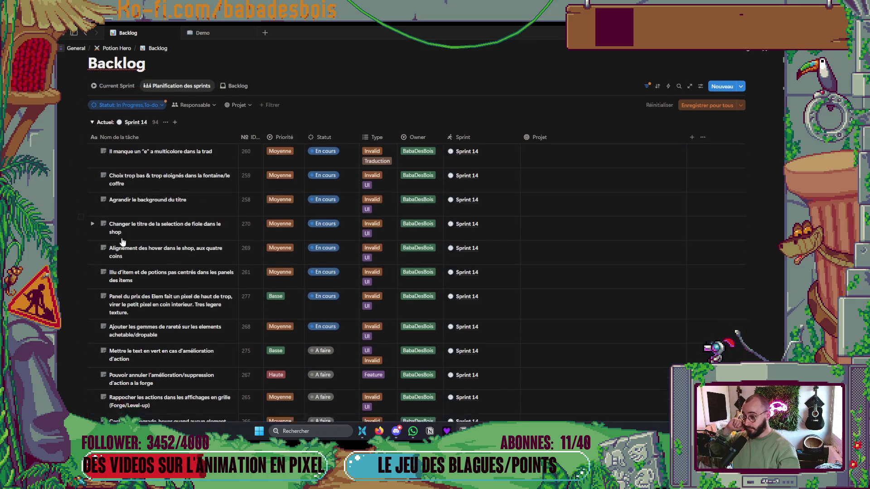
{"action": "scroll", "coordinate": [122, 242], "scroll_direction": "down", "scroll_amount": 2}
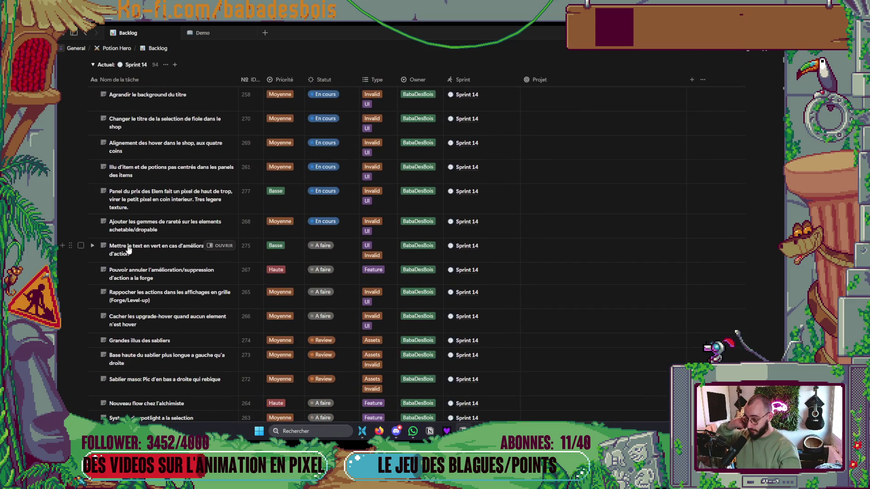
{"action": "scroll", "coordinate": [128, 249], "scroll_direction": "up", "scroll_amount": 1}
{"action": "scroll", "coordinate": [257, 384], "scroll_direction": "down", "scroll_amount": 1}
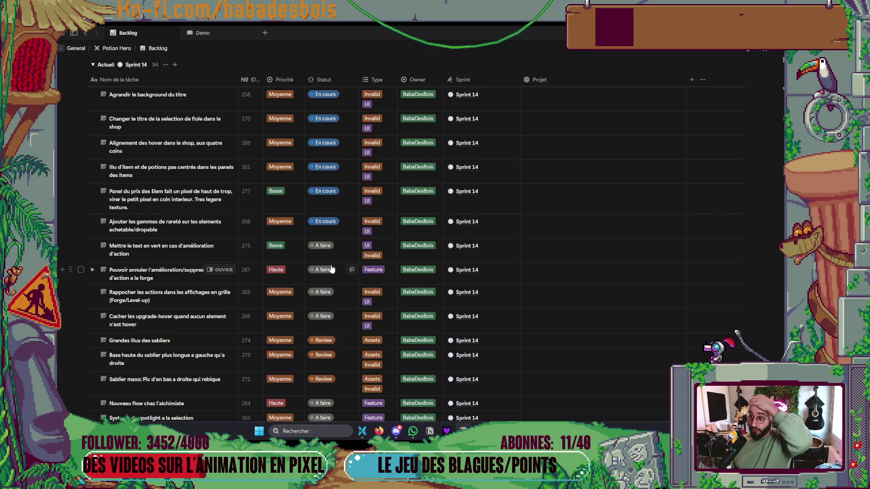
{"action": "scroll", "coordinate": [333, 226], "scroll_direction": "up", "scroll_amount": 3}
{"action": "scroll", "coordinate": [352, 286], "scroll_direction": "down", "scroll_amount": 8}
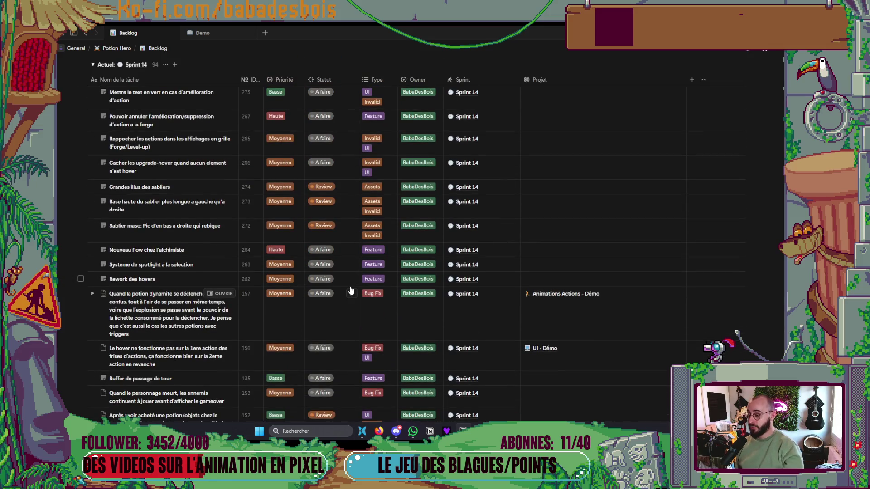
{"action": "scroll", "coordinate": [352, 290], "scroll_direction": "up", "scroll_amount": 3}
{"action": "scroll", "coordinate": [352, 290], "scroll_direction": "down", "scroll_amount": 3}
{"action": "scroll", "coordinate": [345, 226], "scroll_direction": "up", "scroll_amount": 2}
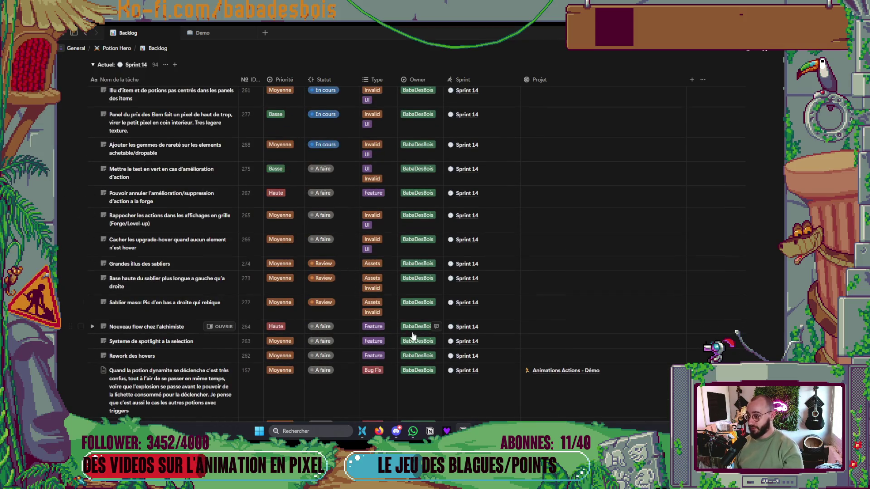
{"action": "scroll", "coordinate": [409, 336], "scroll_direction": "down", "scroll_amount": 2}
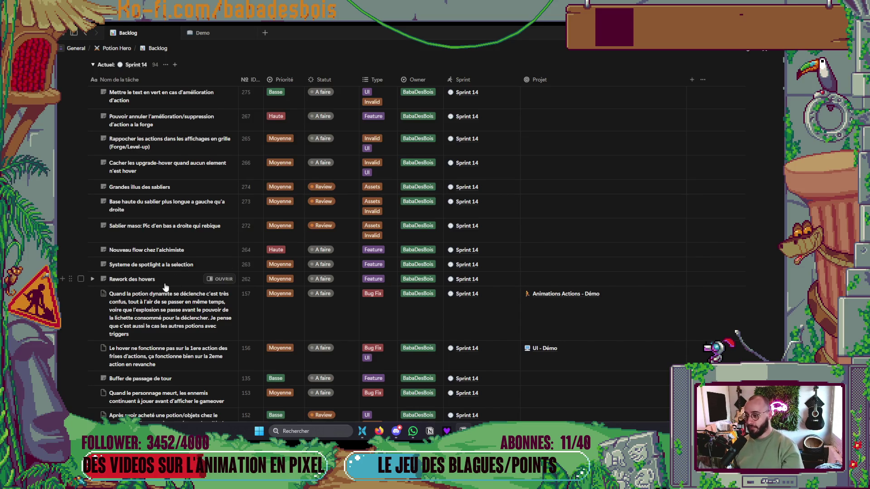
{"action": "scroll", "coordinate": [176, 282], "scroll_direction": "down", "scroll_amount": 1}
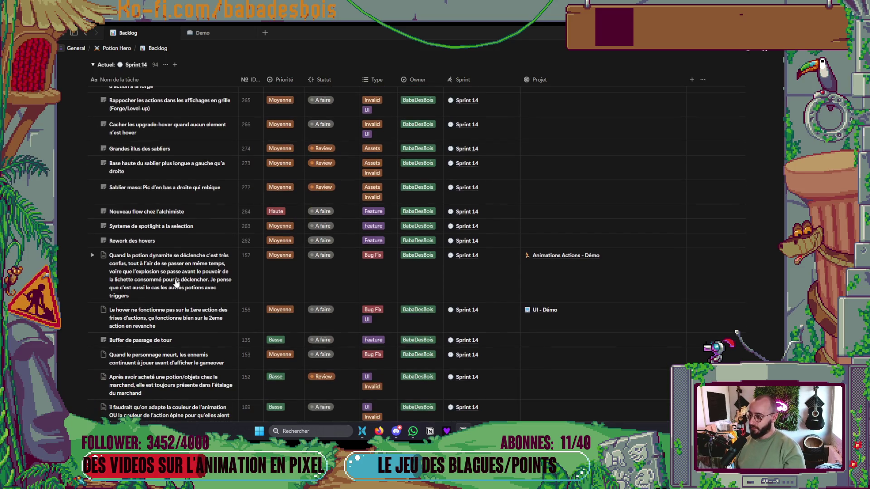
{"action": "scroll", "coordinate": [176, 283], "scroll_direction": "up", "scroll_amount": 10}
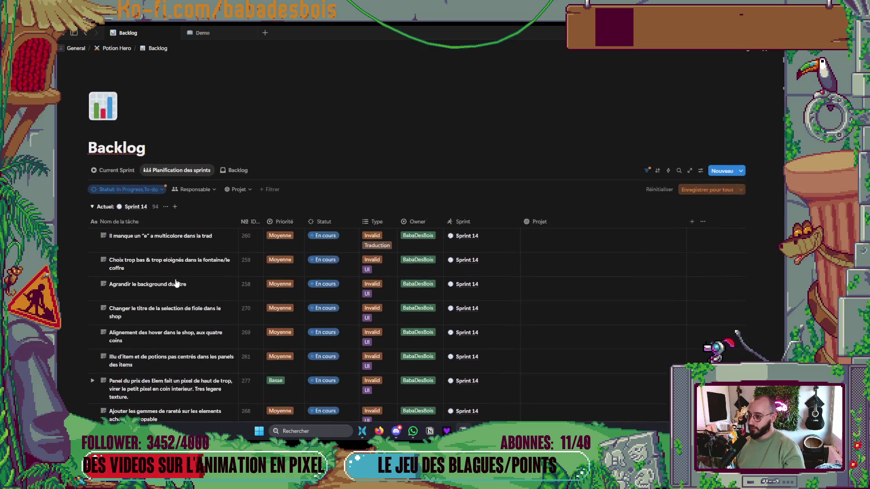
{"action": "scroll", "coordinate": [176, 282], "scroll_direction": "down", "scroll_amount": 5}
{"action": "scroll", "coordinate": [176, 282], "scroll_direction": "down", "scroll_amount": 2}
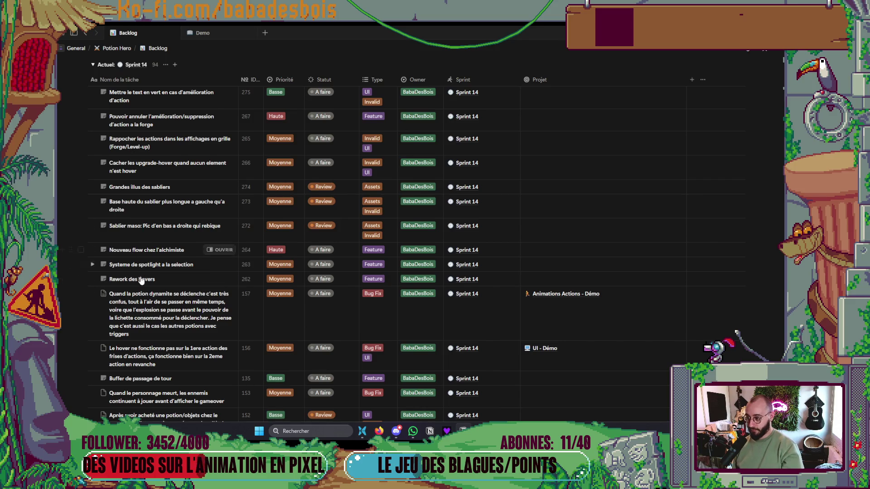
{"action": "scroll", "coordinate": [269, 271], "scroll_direction": "down", "scroll_amount": 3}
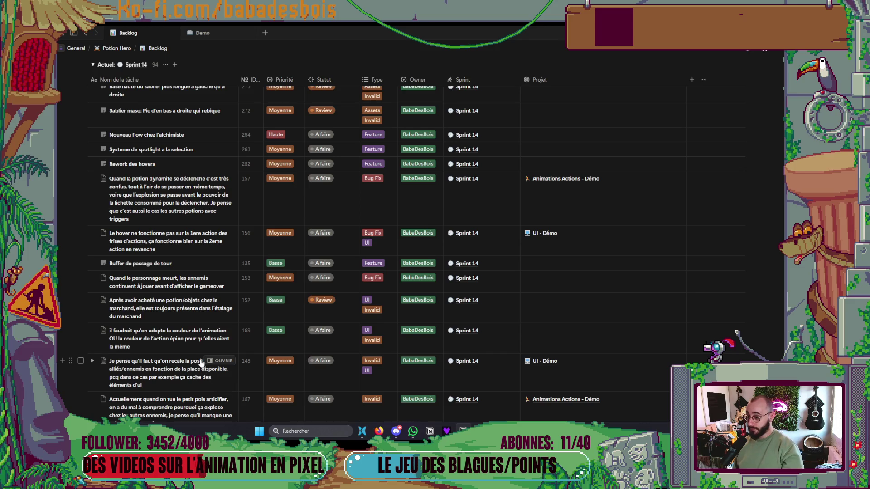
{"action": "scroll", "coordinate": [197, 359], "scroll_direction": "up", "scroll_amount": 3}
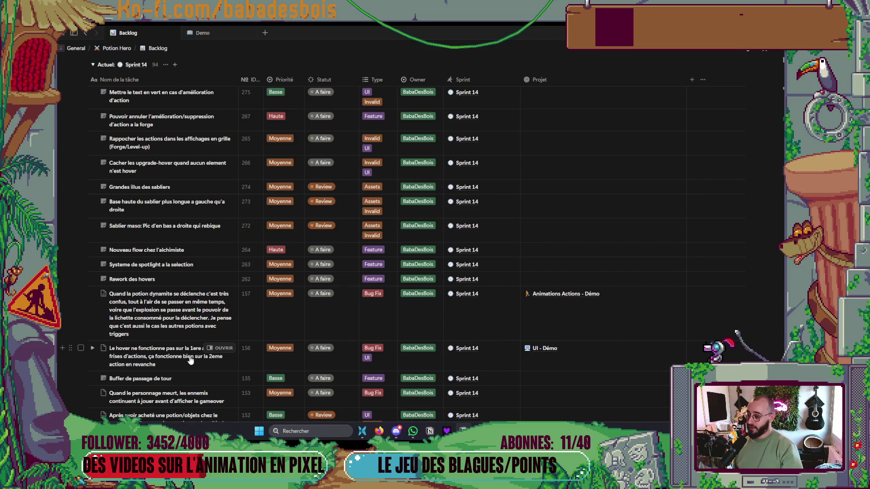
{"action": "mouse_move", "coordinate": [378, 433]}
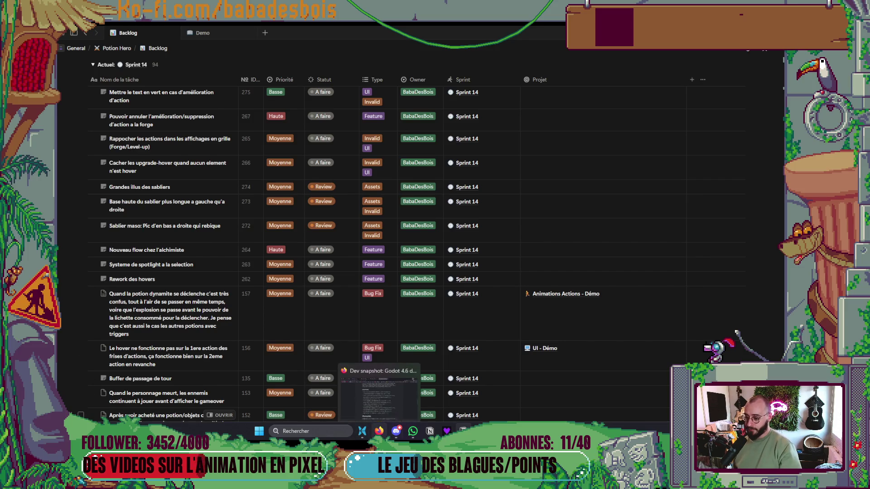
{"action": "mouse_move", "coordinate": [463, 431]}
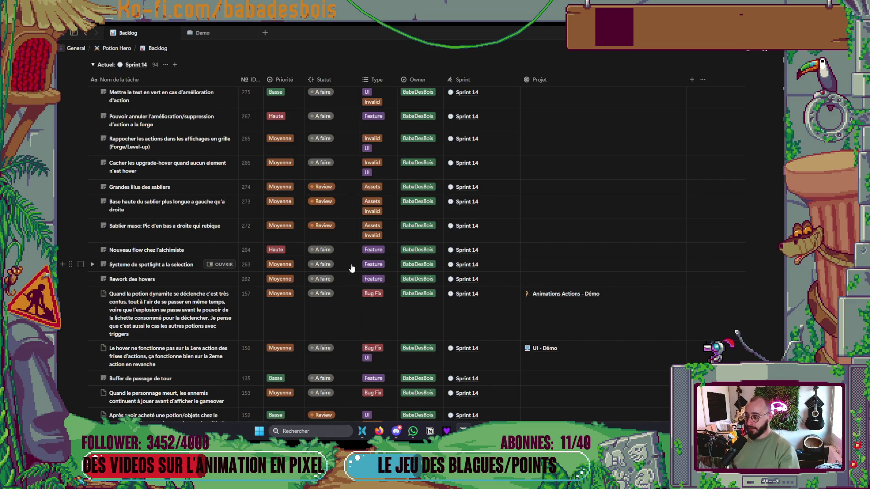
{"action": "scroll", "coordinate": [290, 262], "scroll_direction": "down", "scroll_amount": 3}
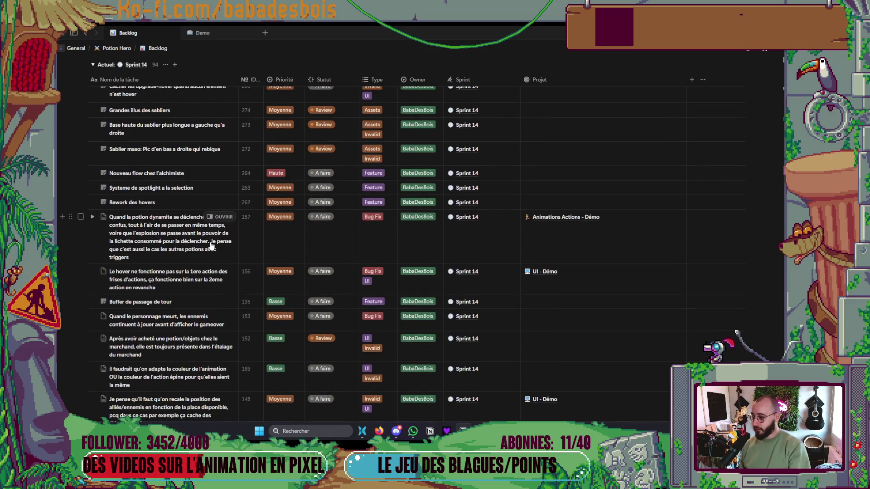
{"action": "scroll", "coordinate": [211, 246], "scroll_direction": "down", "scroll_amount": 5}
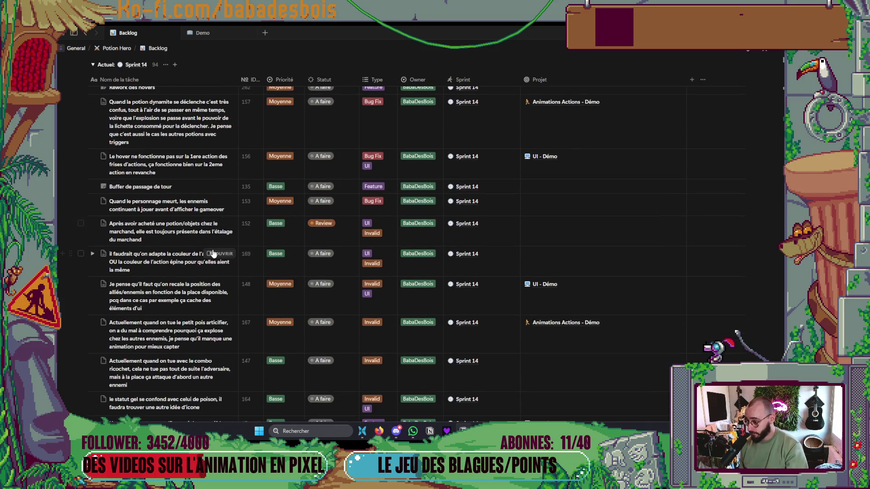
Drag the Hover des personnages task higher in the Sprint 14 list
{"action": "scroll", "coordinate": [199, 388], "scroll_direction": "up", "scroll_amount": 5}
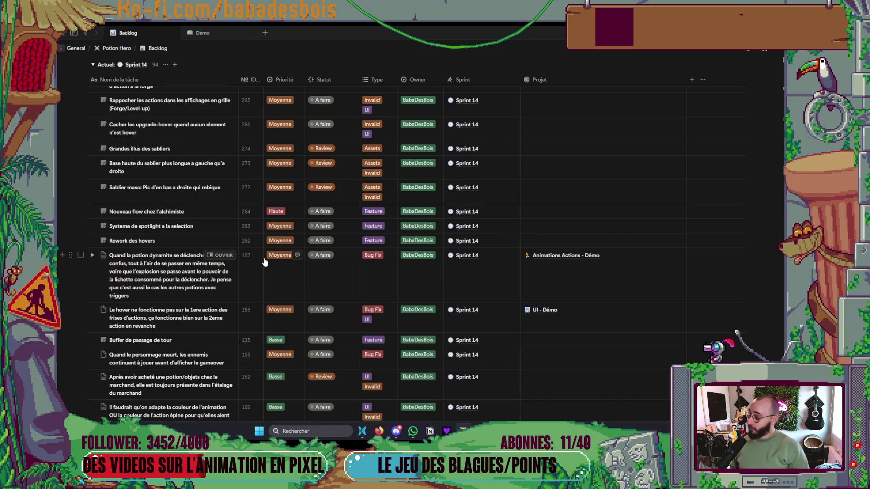
{"action": "scroll", "coordinate": [265, 263], "scroll_direction": "down", "scroll_amount": 5}
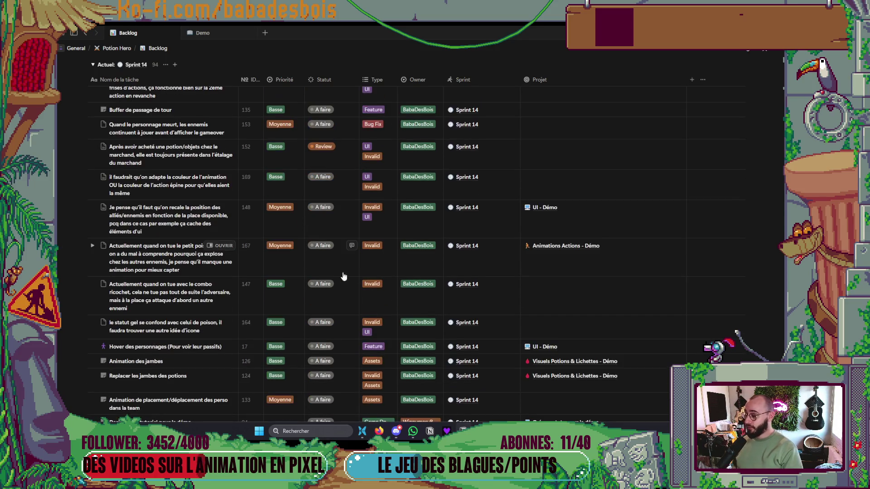
{"action": "scroll", "coordinate": [358, 266], "scroll_direction": "down", "scroll_amount": 2}
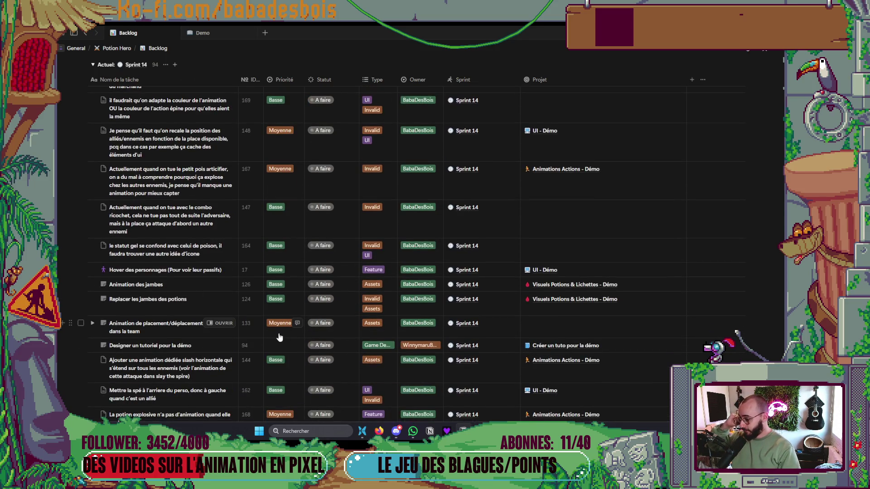
{"action": "scroll", "coordinate": [276, 322], "scroll_direction": "down", "scroll_amount": 2}
{"action": "scroll", "coordinate": [267, 308], "scroll_direction": "up", "scroll_amount": 3}
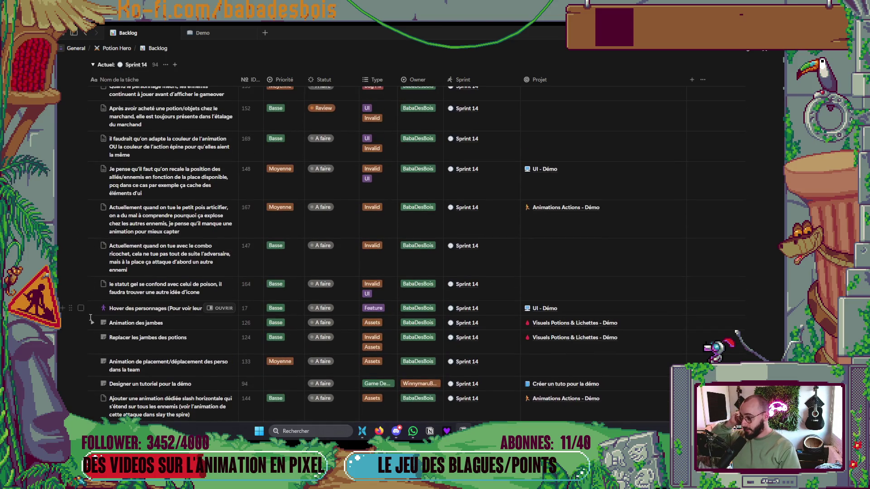
{"action": "scroll", "coordinate": [83, 258], "scroll_direction": "up", "scroll_amount": 6}
{"action": "left_click_drag", "start_coordinate": [82, 258], "coordinate": [82, 255]}
Load the remaining Sprint 14 tasks with Charger plus and return to the top of the list
{"action": "scroll", "coordinate": [152, 326], "scroll_direction": "down", "scroll_amount": 10}
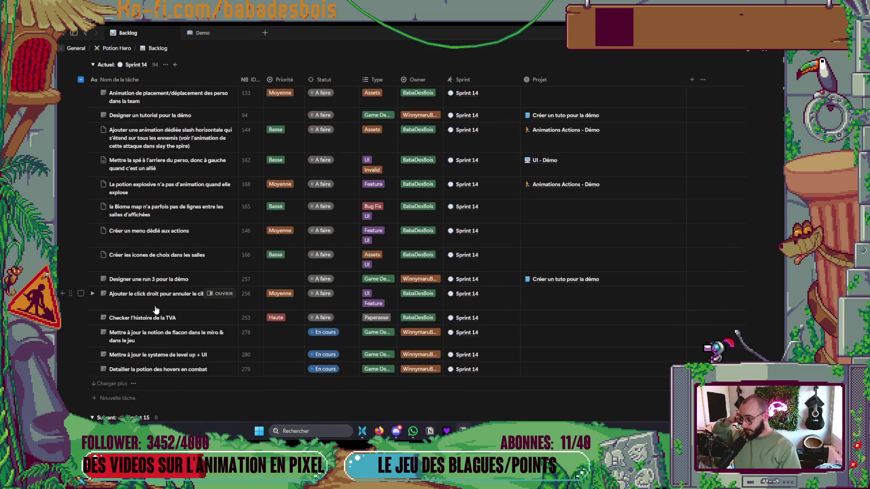
{"action": "scroll", "coordinate": [145, 300], "scroll_direction": "down", "scroll_amount": 3}
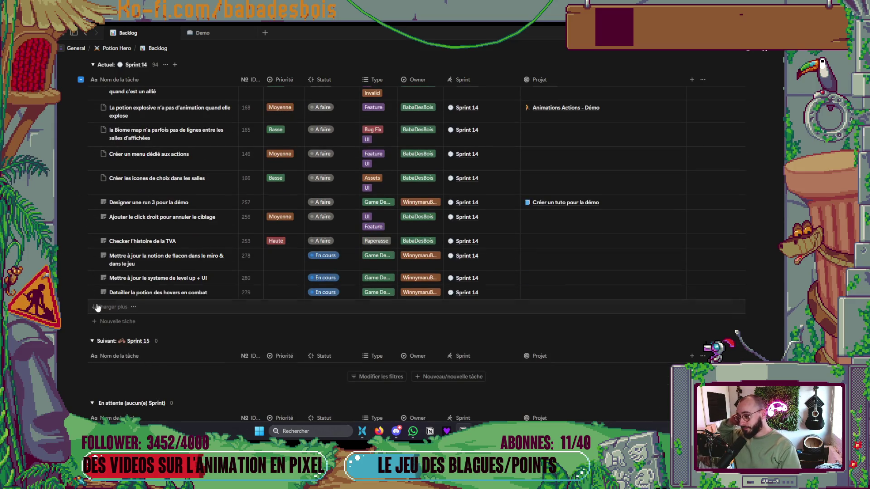
{"action": "left_click", "coordinate": [262, 312]}
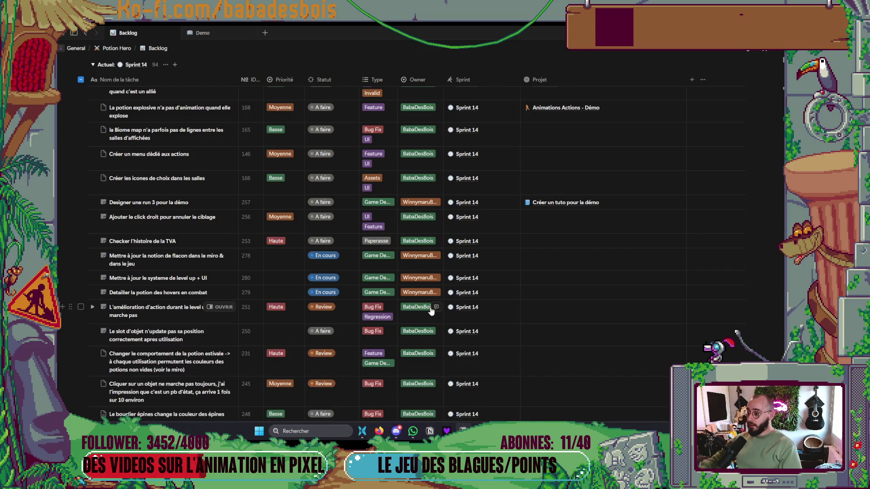
{"action": "scroll", "coordinate": [629, 290], "scroll_direction": "up", "scroll_amount": 5}
{"action": "scroll", "coordinate": [629, 290], "scroll_direction": "up", "scroll_amount": 15}
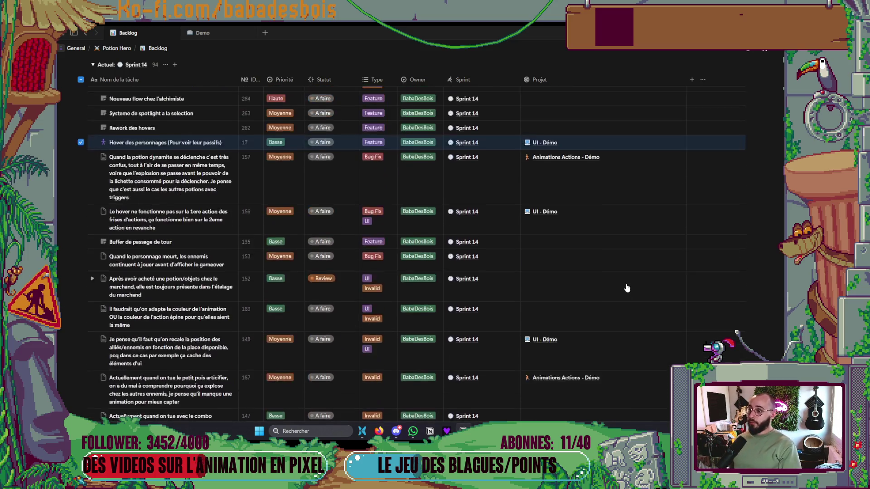
Open your Twitch channel in a new Firefox tab and start the "GameDev sur DreadHaven" live stream
{"action": "left_click", "coordinate": [379, 431]}
{"action": "left_click", "coordinate": [508, 34]}
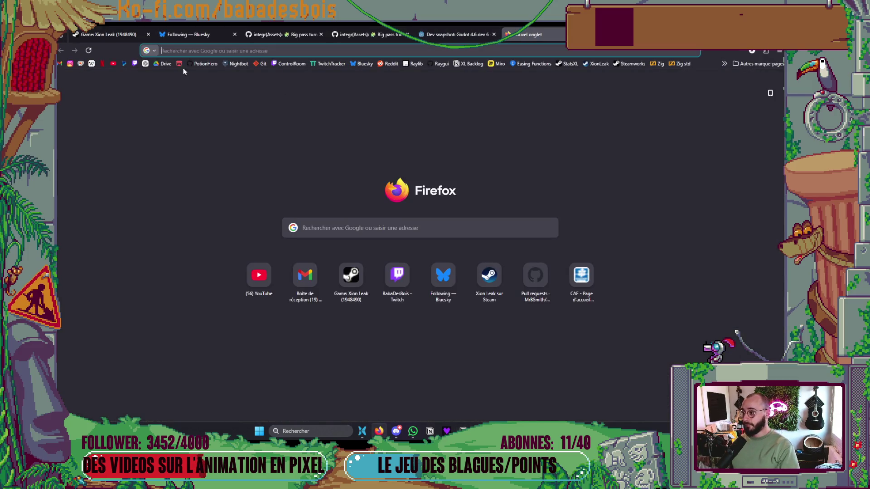
{"action": "left_click", "coordinate": [134, 64]}
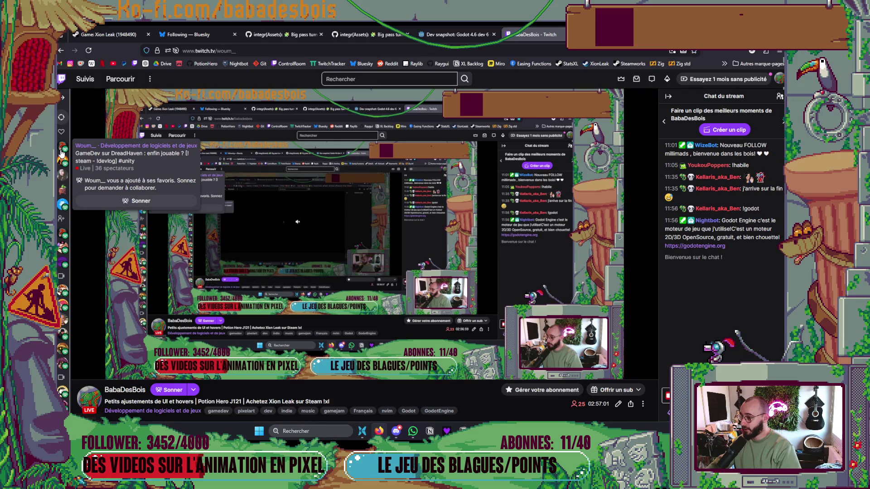
{"action": "left_click", "coordinate": [62, 154]}
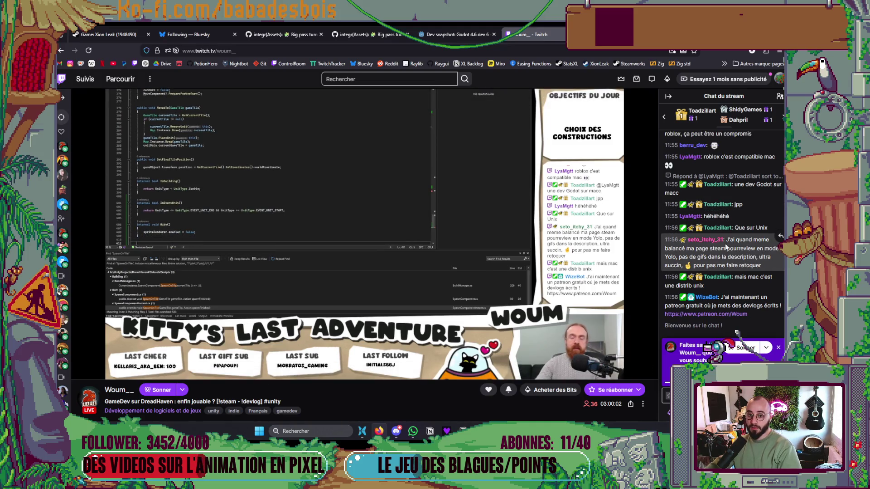
{"action": "scroll", "coordinate": [754, 260], "scroll_direction": "up", "scroll_amount": 3}
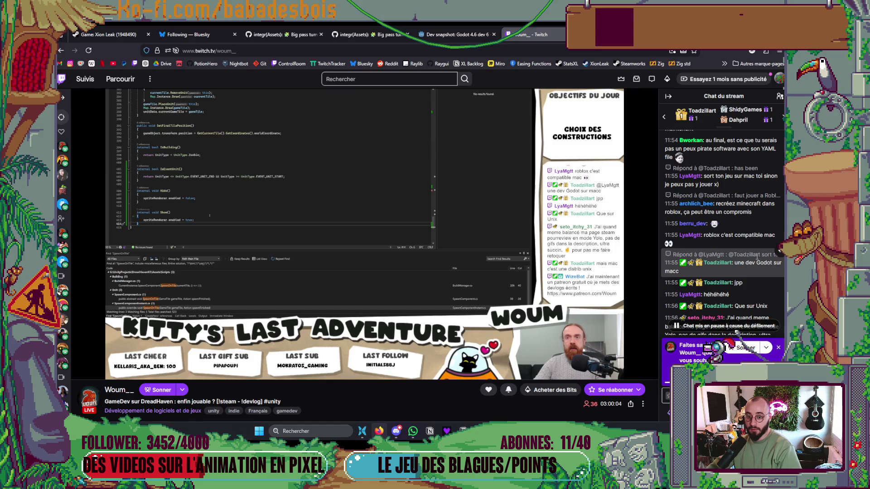